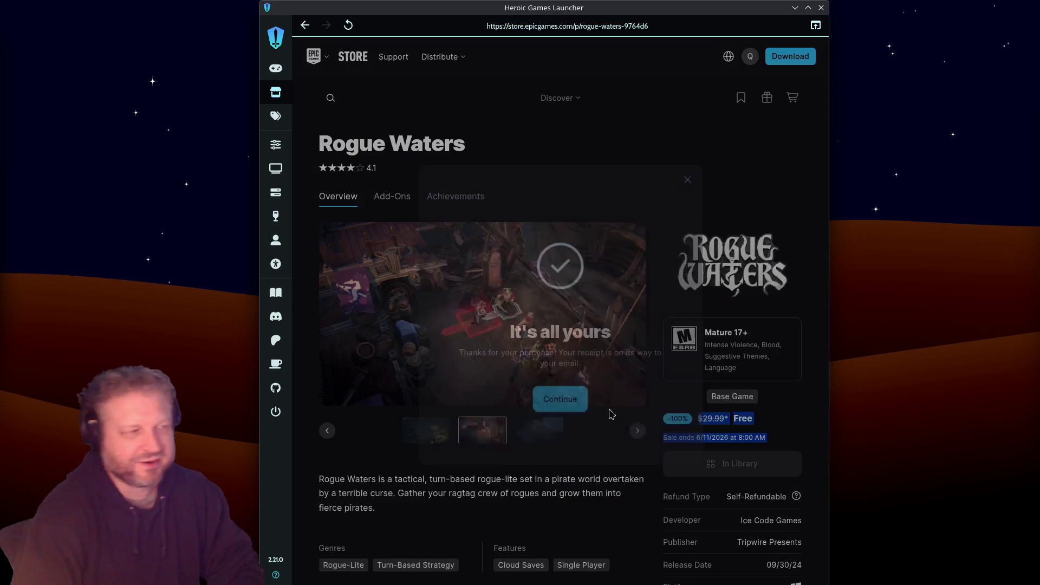
# Confirm the Rogue Waters claim and dismiss the Epic Games Launcher download prompt
pyautogui.click(557, 401)
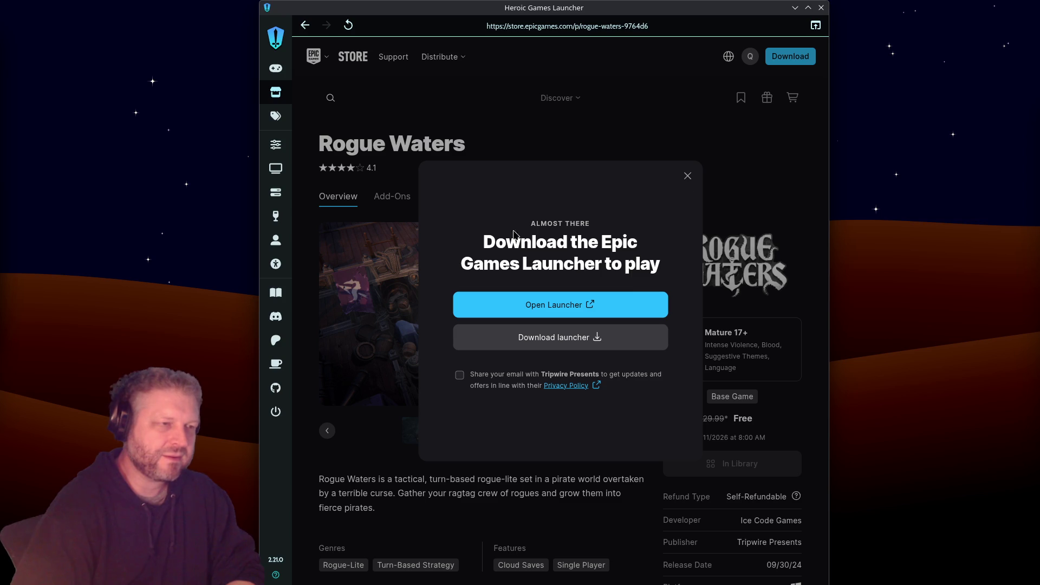
pyautogui.moveTo(489, 242); pyautogui.dragTo(634, 268)
pyautogui.click(671, 259)
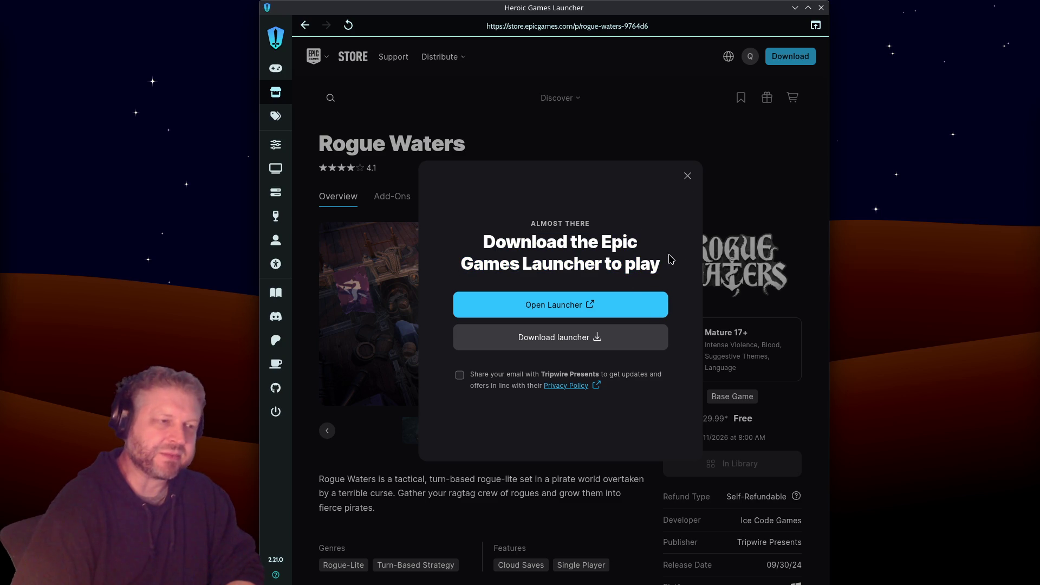
pyautogui.click(687, 176)
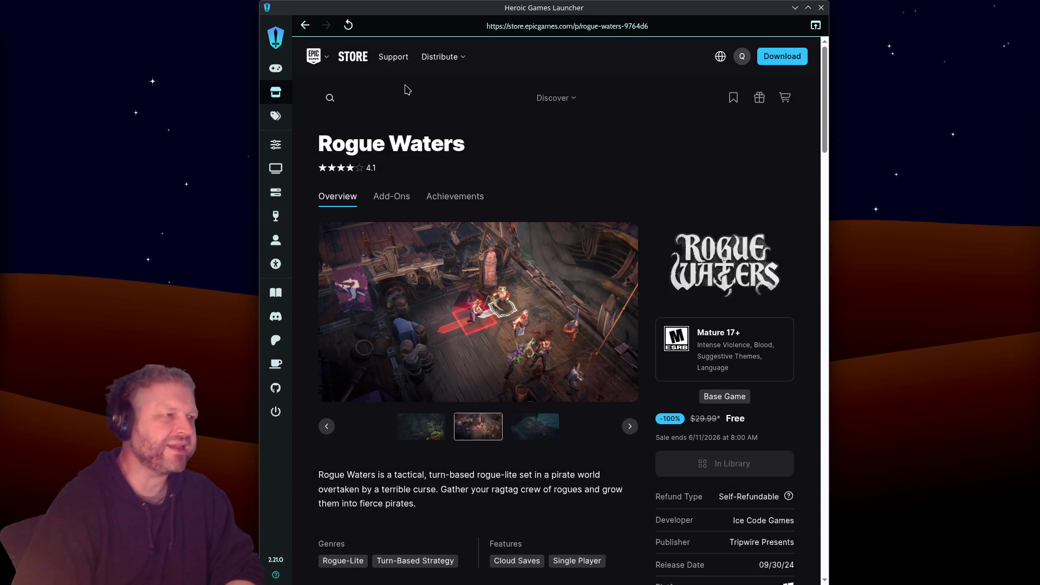
# Open the Songs of Conquest page from the store's Free Games section
pyautogui.click(357, 55)
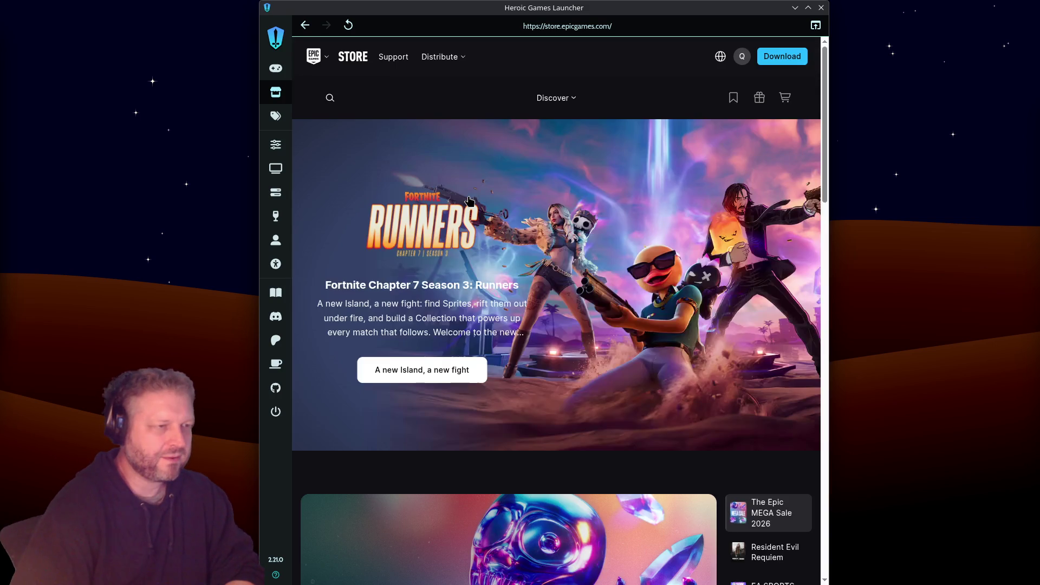
pyautogui.scroll(-20, 469, 200)
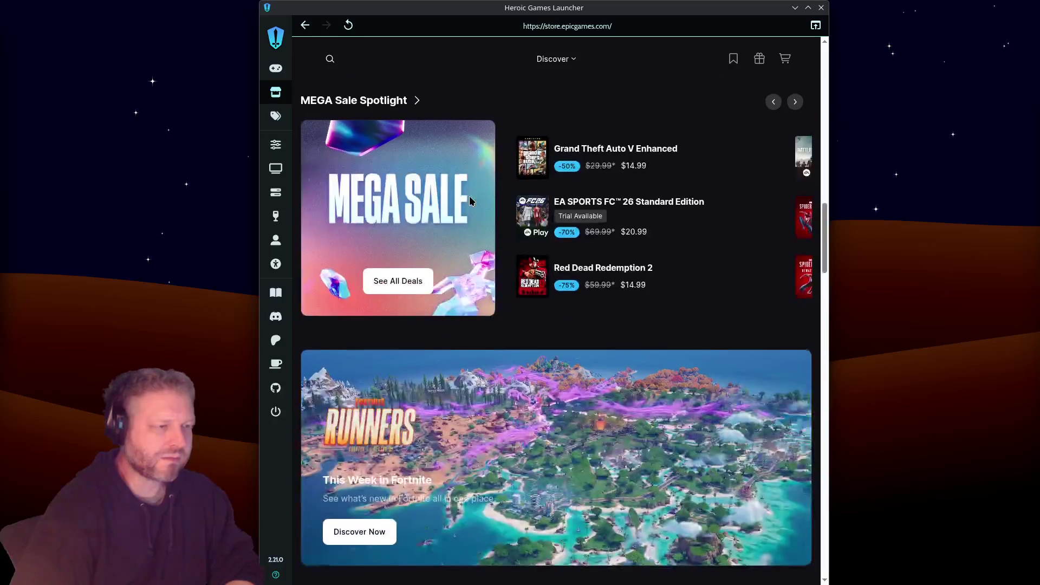
pyautogui.scroll(-5, 469, 201)
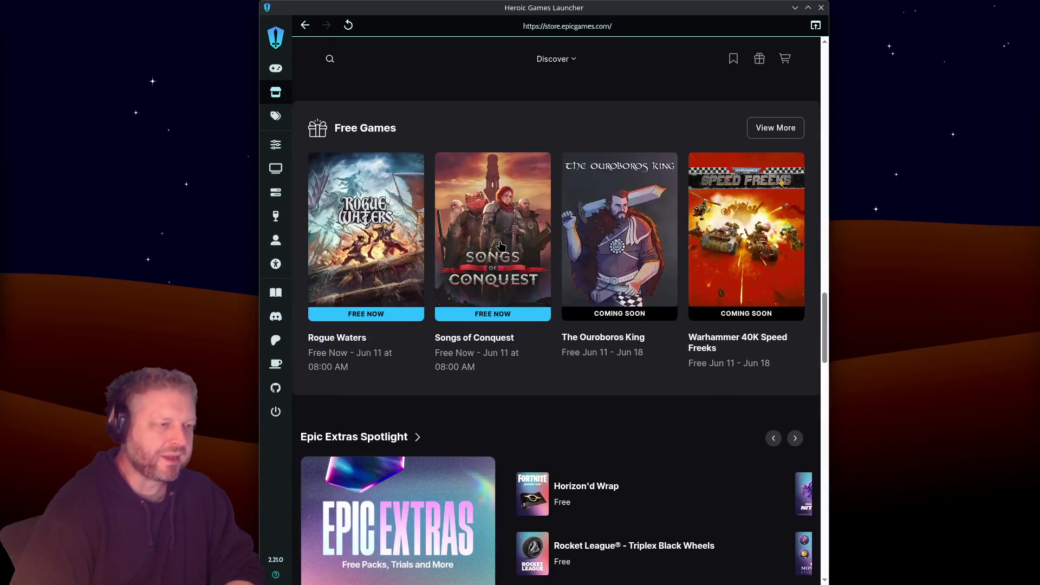
pyautogui.click(499, 247)
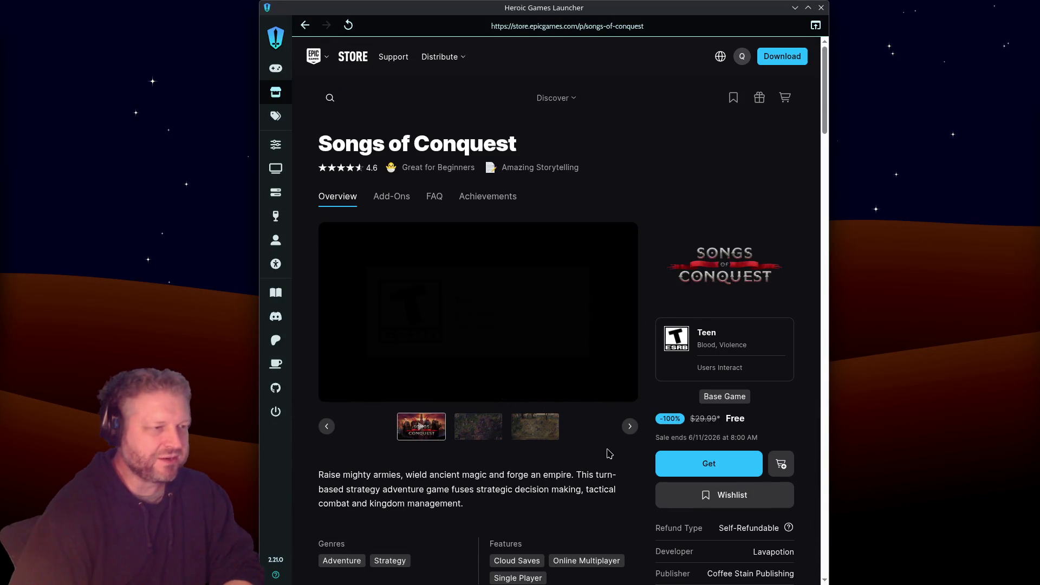
# Play the Songs of Conquest trailer, briefly toggle fullscreen, and unmute its sound
pyautogui.click(343, 385)
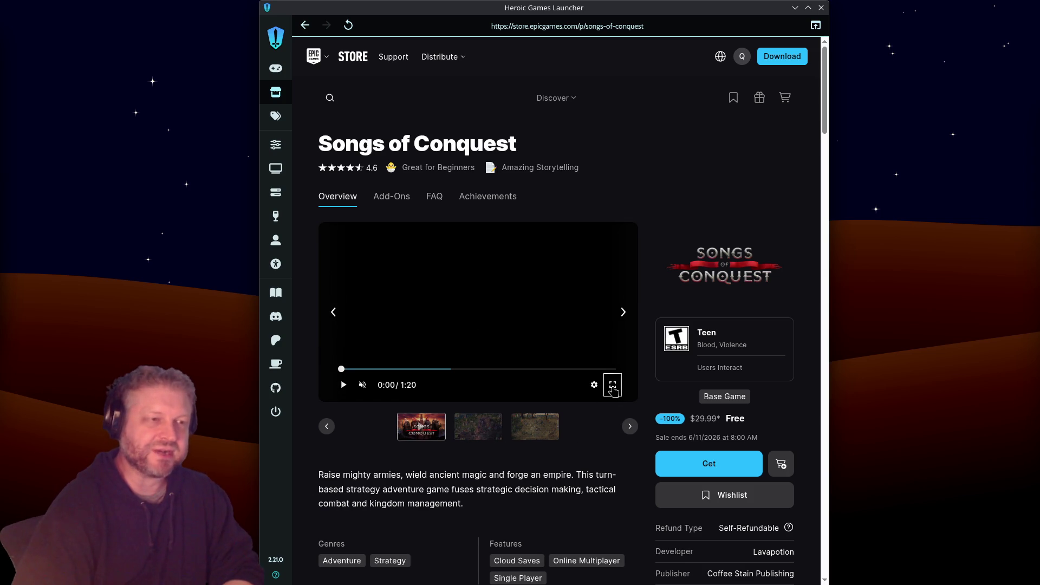
pyautogui.click(612, 385)
pyautogui.press('Escape')
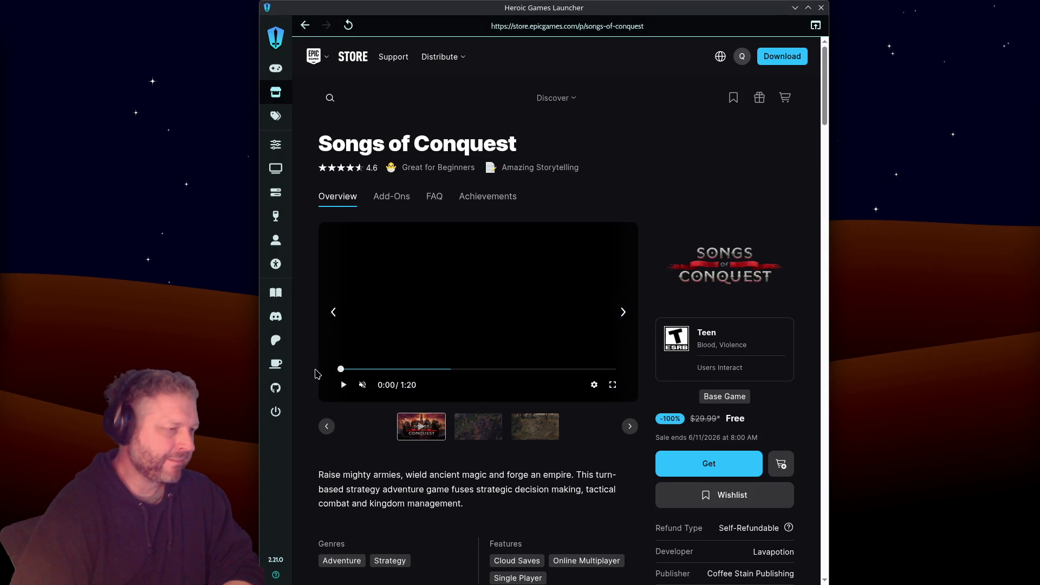
pyautogui.click(379, 385)
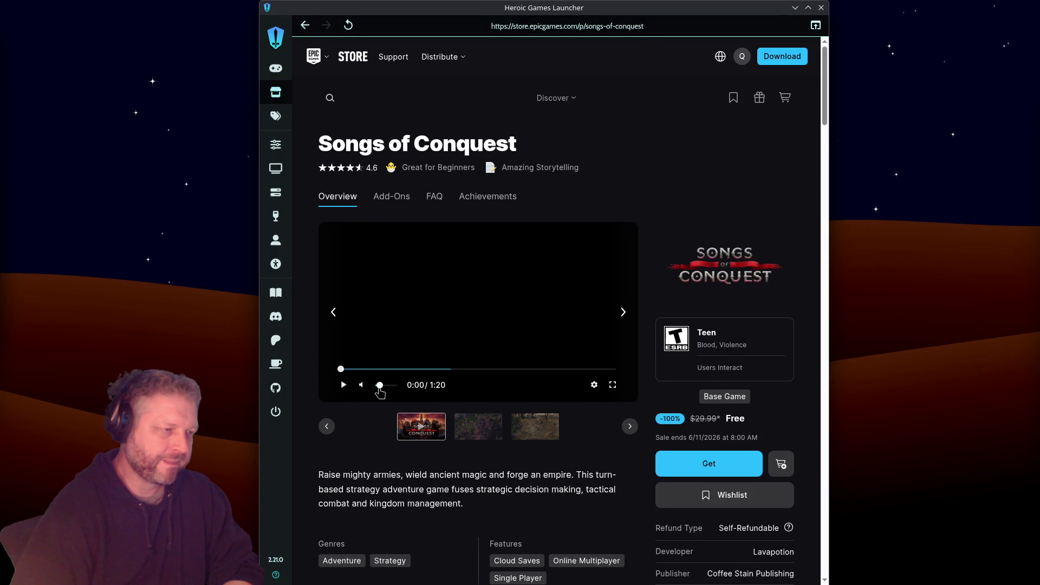
# Watch the Songs of Conquest trailer fullscreen to about 1:18, then exit fullscreen
pyautogui.click(613, 385)
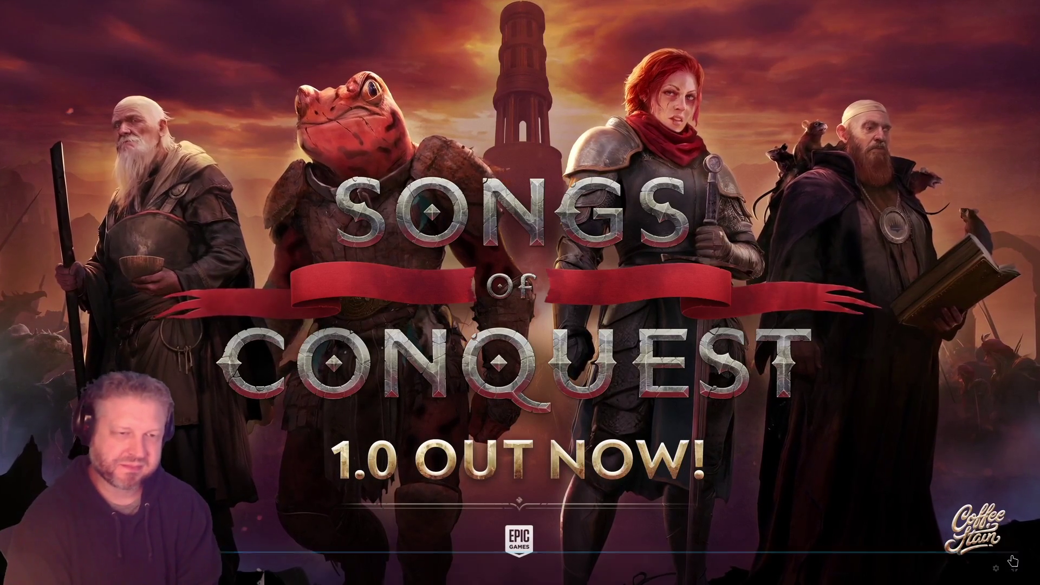
pyautogui.click(1012, 561)
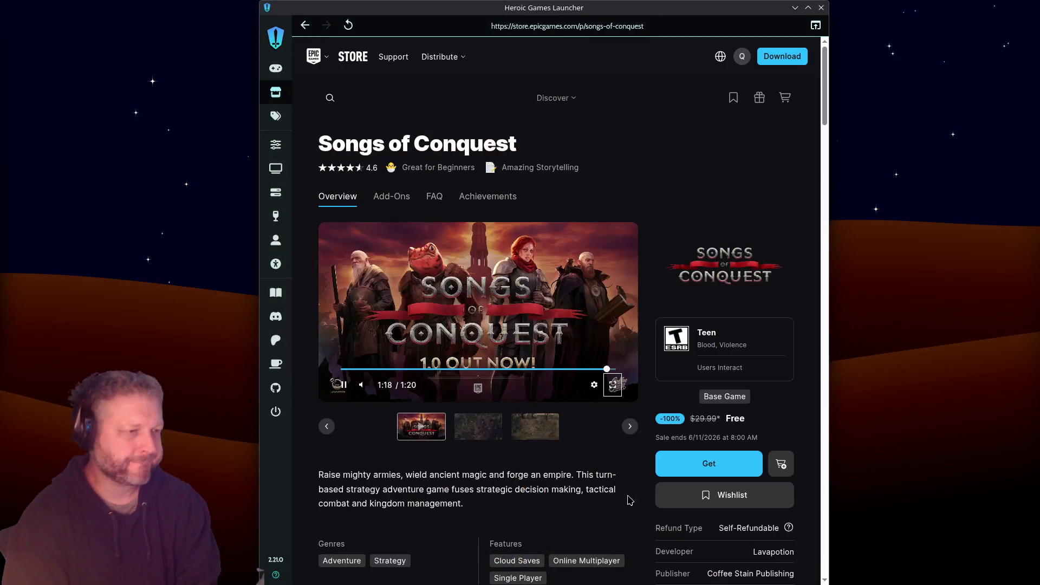
# Review the Songs of Conquest description and its $29.99-to-Free price, highlighting both
pyautogui.scroll(-1, 402, 456)
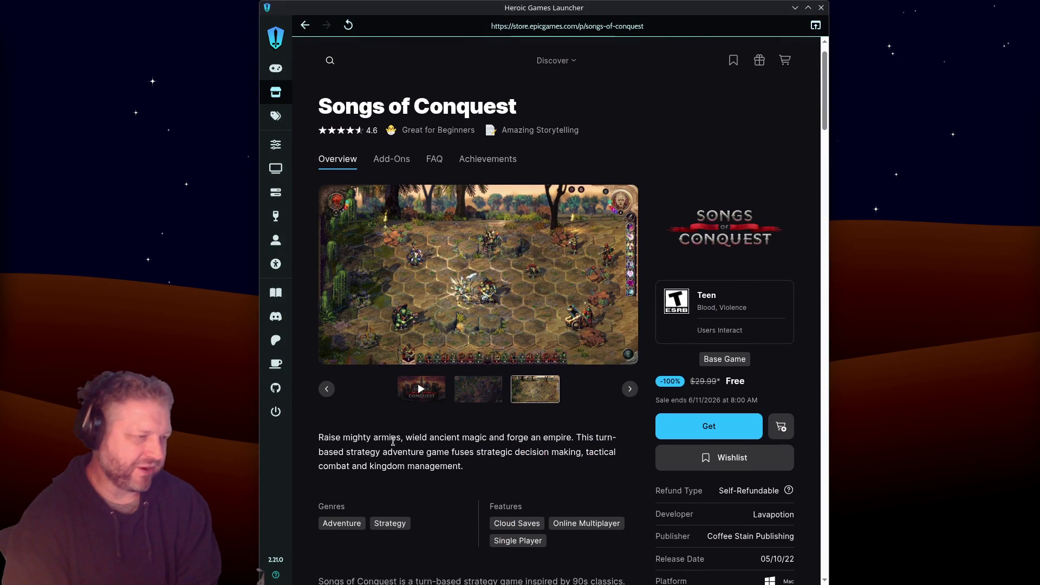
pyautogui.scroll(-3, 393, 441)
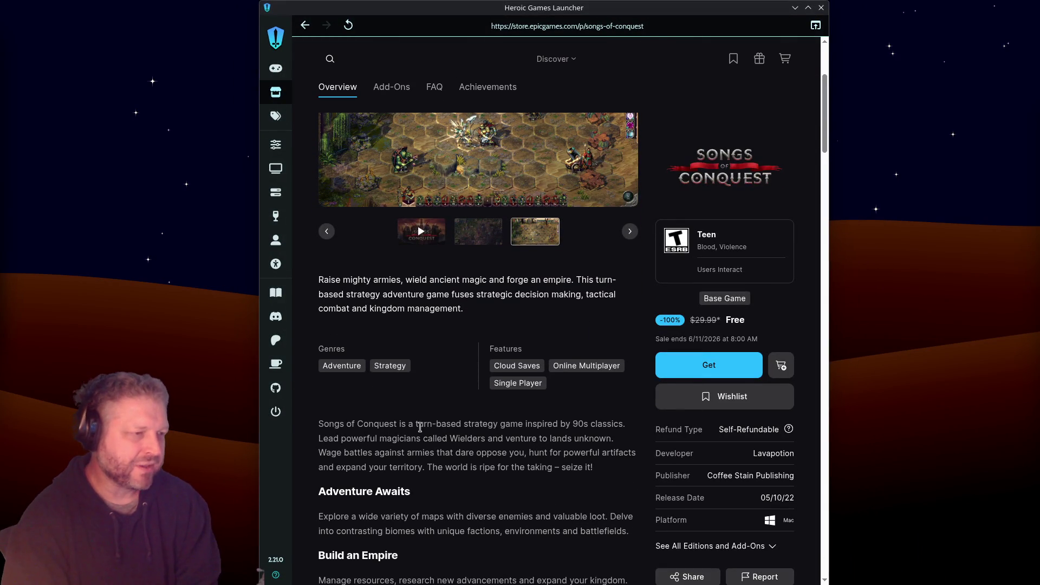
pyautogui.moveTo(419, 427); pyautogui.dragTo(519, 430)
pyautogui.moveTo(625, 423)
pyautogui.mouseDown()
pyautogui.moveTo(494, 424)
pyautogui.moveTo(523, 423)
pyautogui.mouseUp()
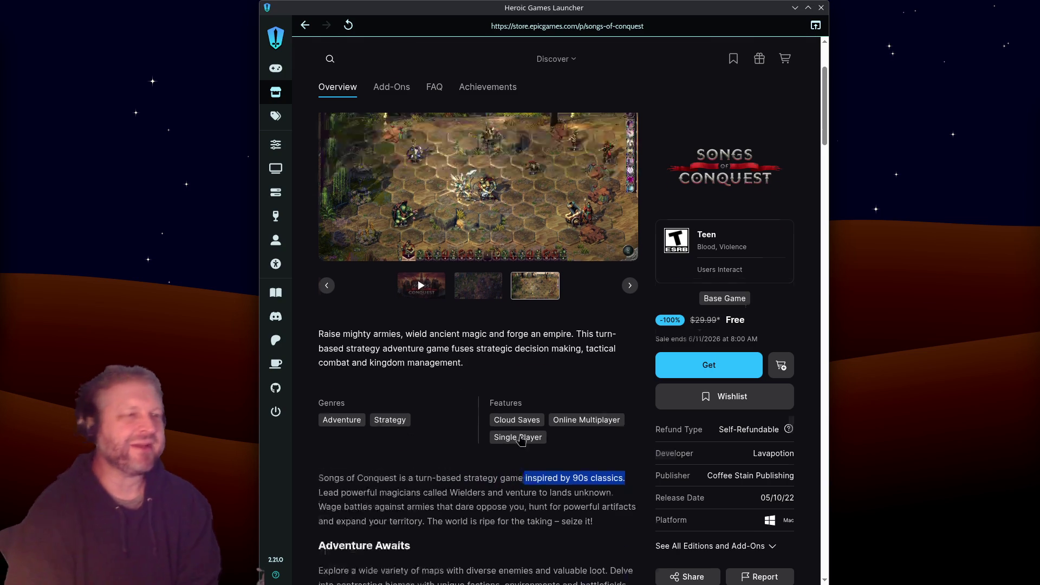
pyautogui.scroll(3, 511, 386)
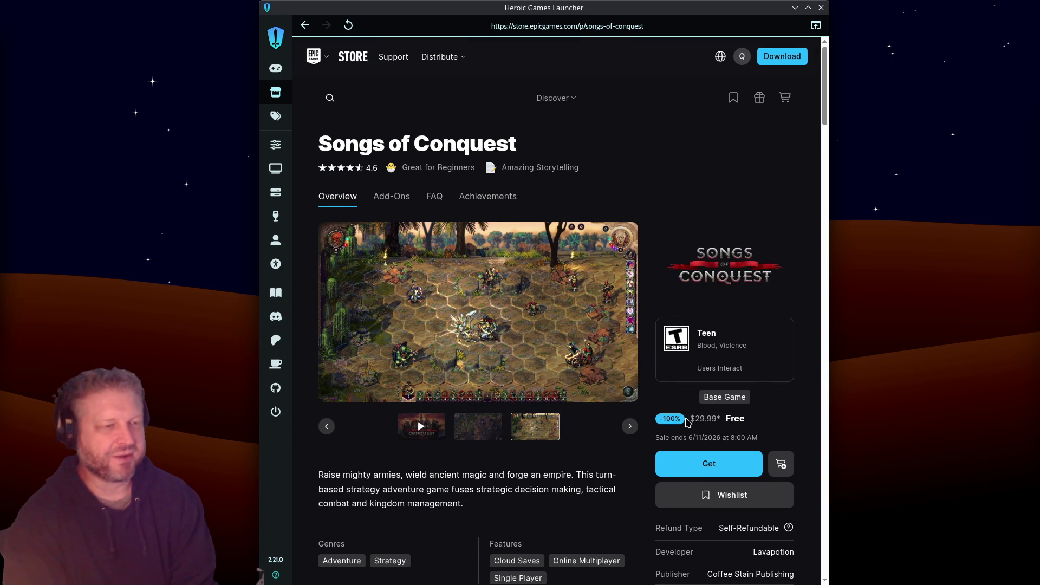
pyautogui.moveTo(694, 418); pyautogui.dragTo(759, 425)
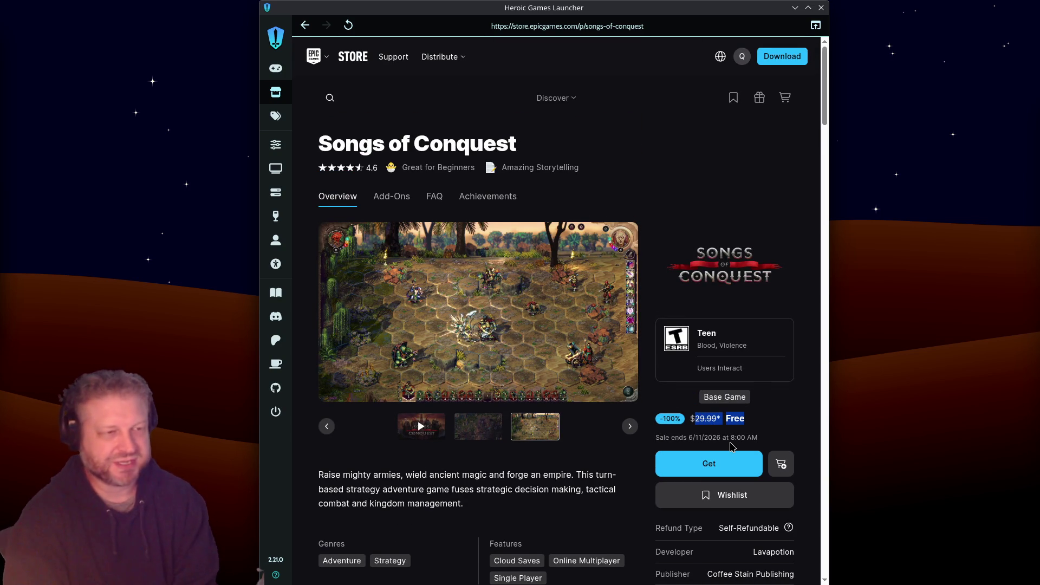
# Get Songs of Conquest for $0.00, add it to the library, and dismiss the launcher prompt
pyautogui.click(672, 472)
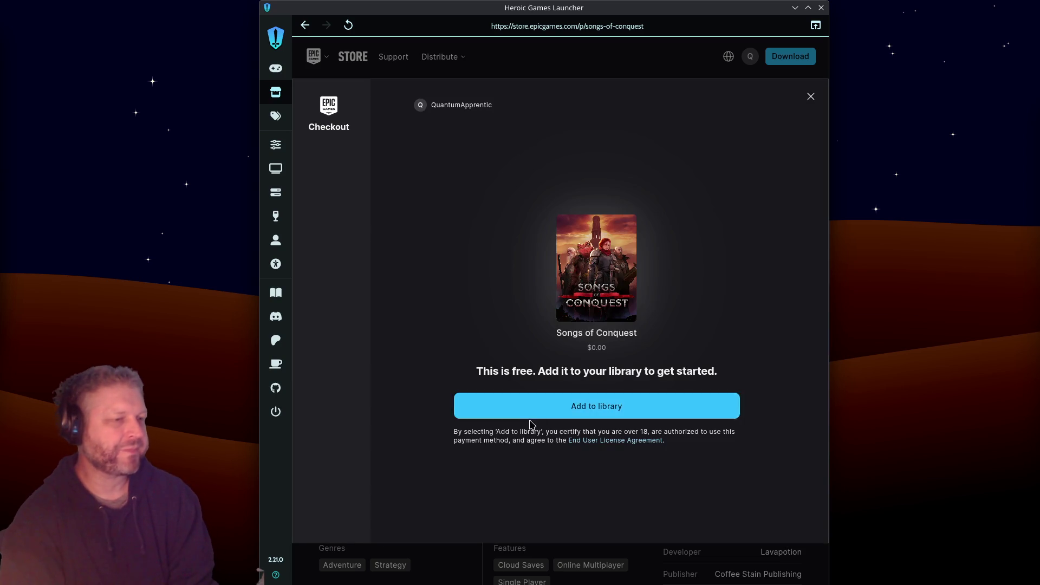
pyautogui.click(546, 412)
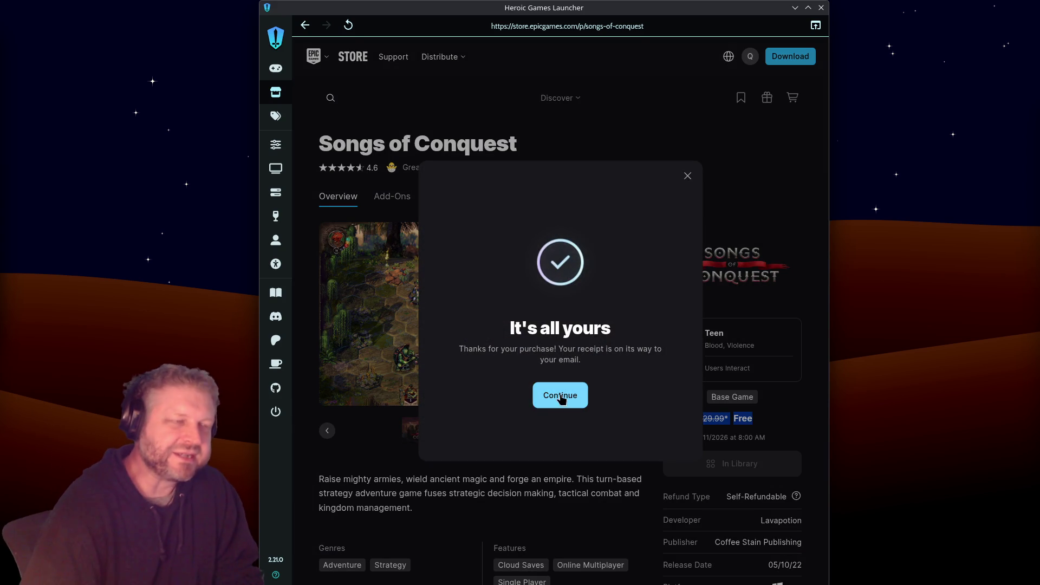
pyautogui.click(548, 398)
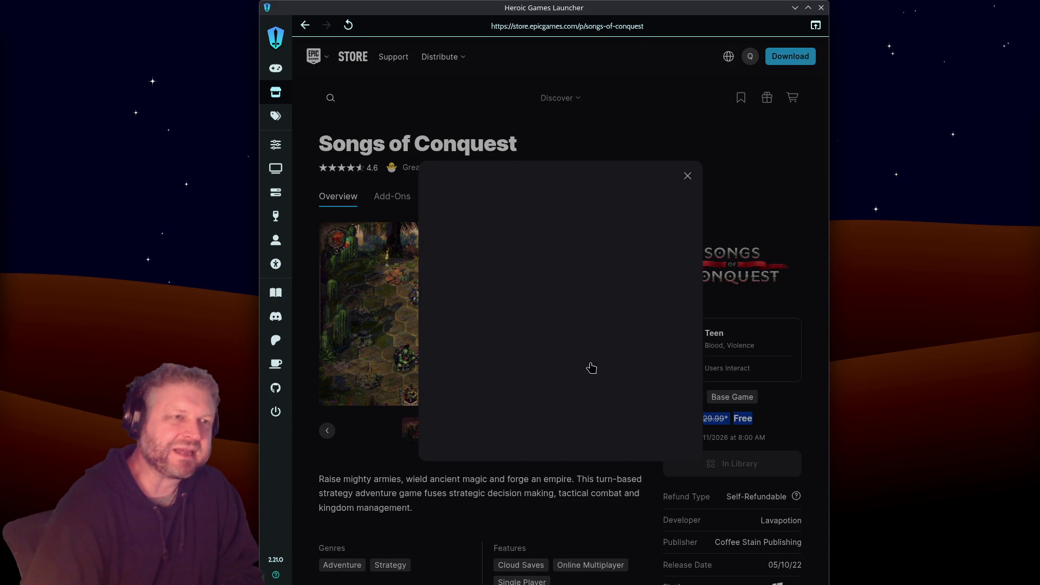
pyautogui.click(687, 176)
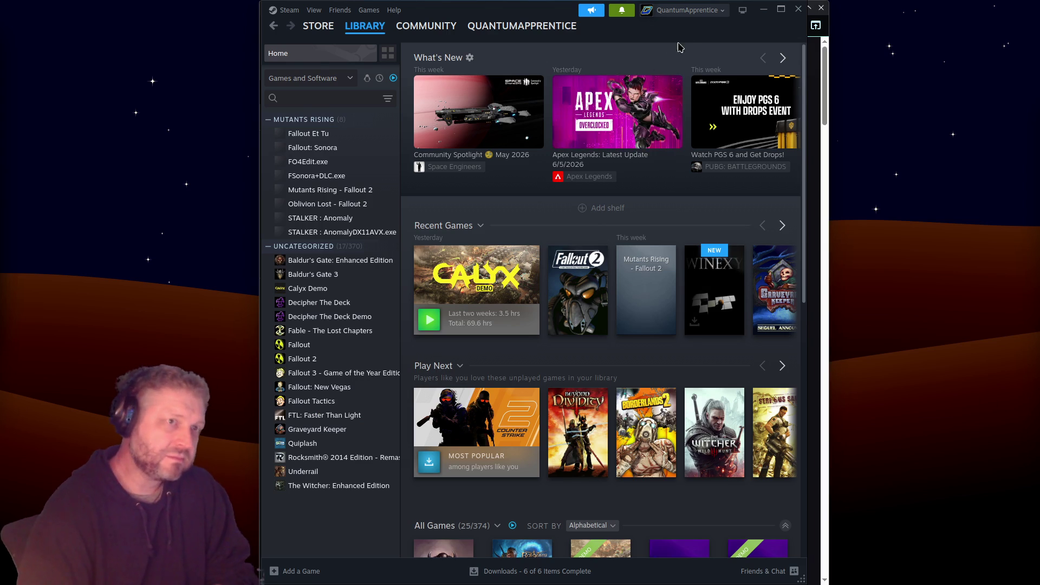
# Resize the Steam window, restore it, and switch to the Steam Store
pyautogui.moveTo(803, 4); pyautogui.dragTo(831, 4)
pyautogui.doubleClick(431, 7)
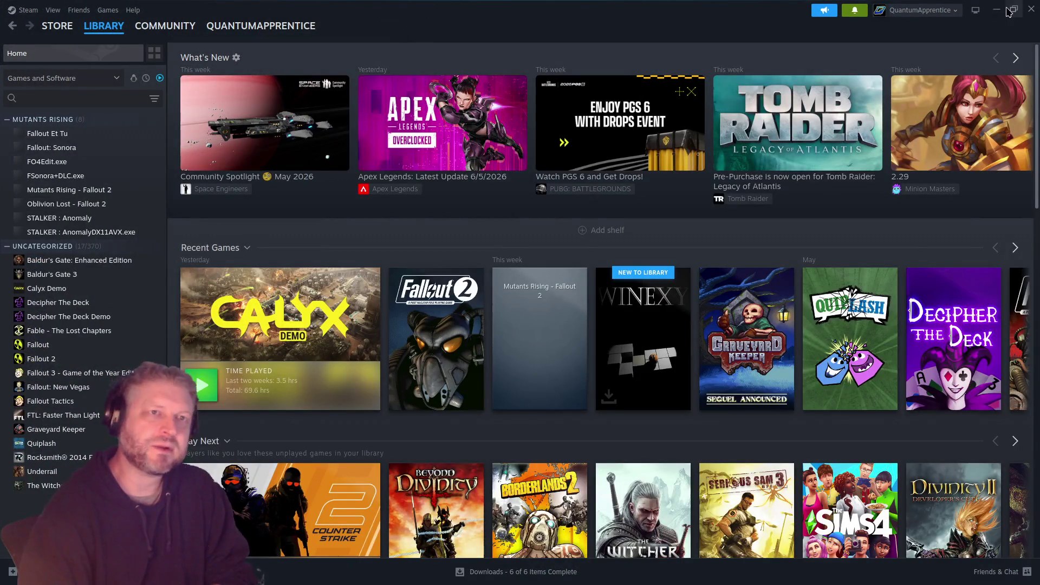
pyautogui.click(1013, 9)
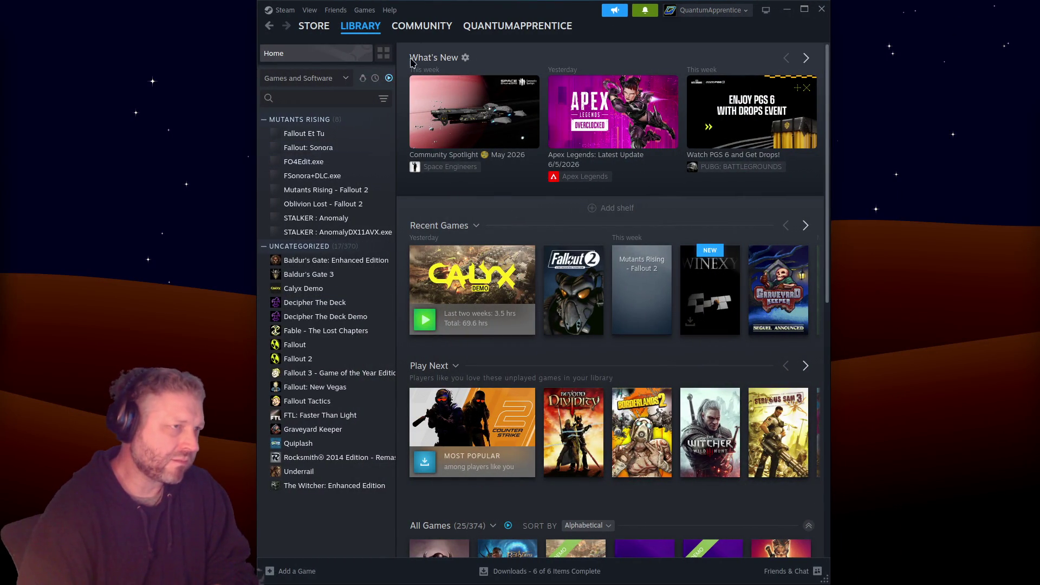
pyautogui.click(301, 26)
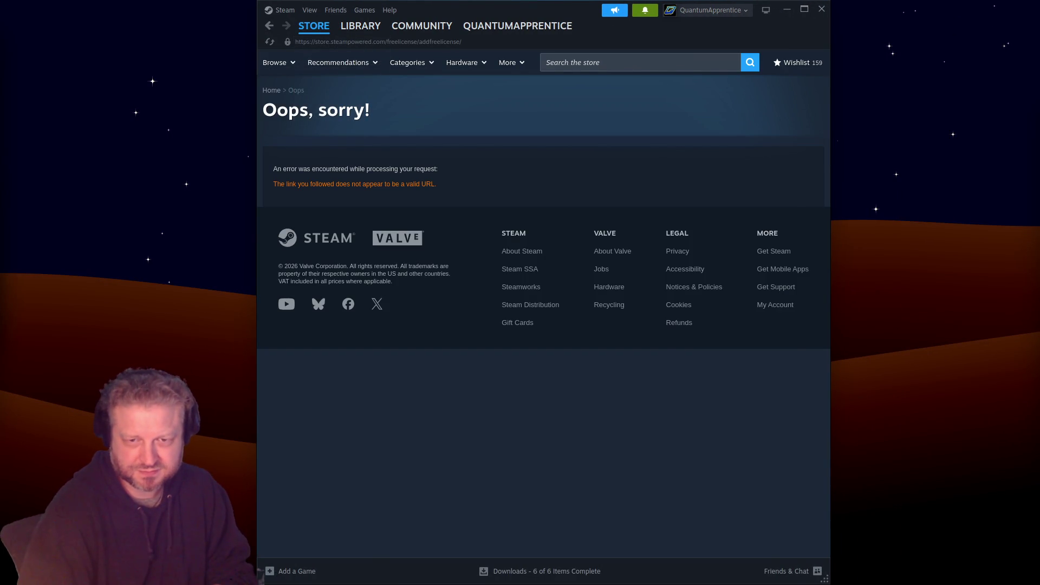
# Check Discord's free-games channel, then return to Steam
pyautogui.hotkey('alt', 'Tab')
pyautogui.scroll(8, 673, 283)
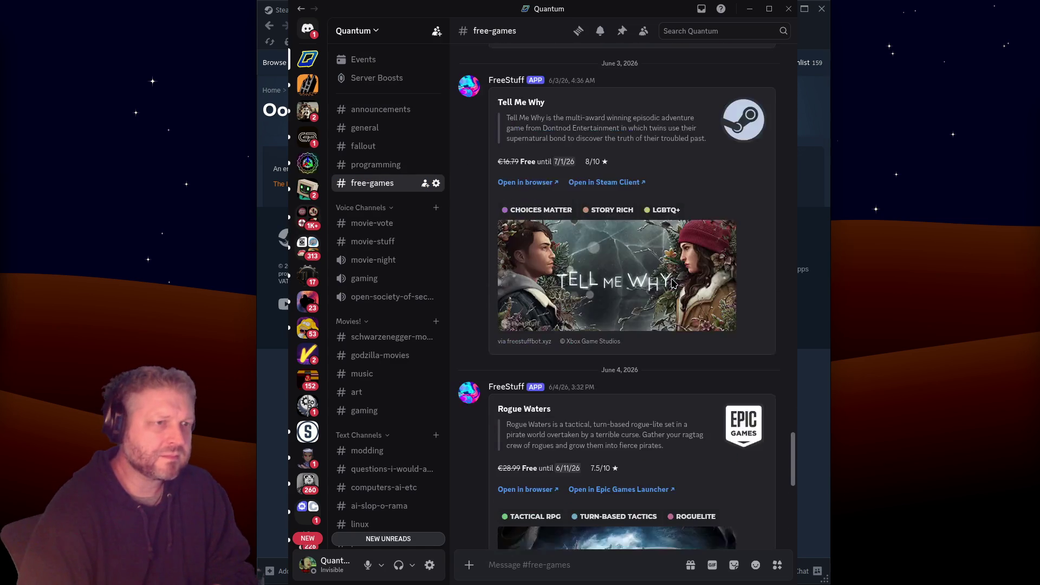
pyautogui.scroll(6, 673, 283)
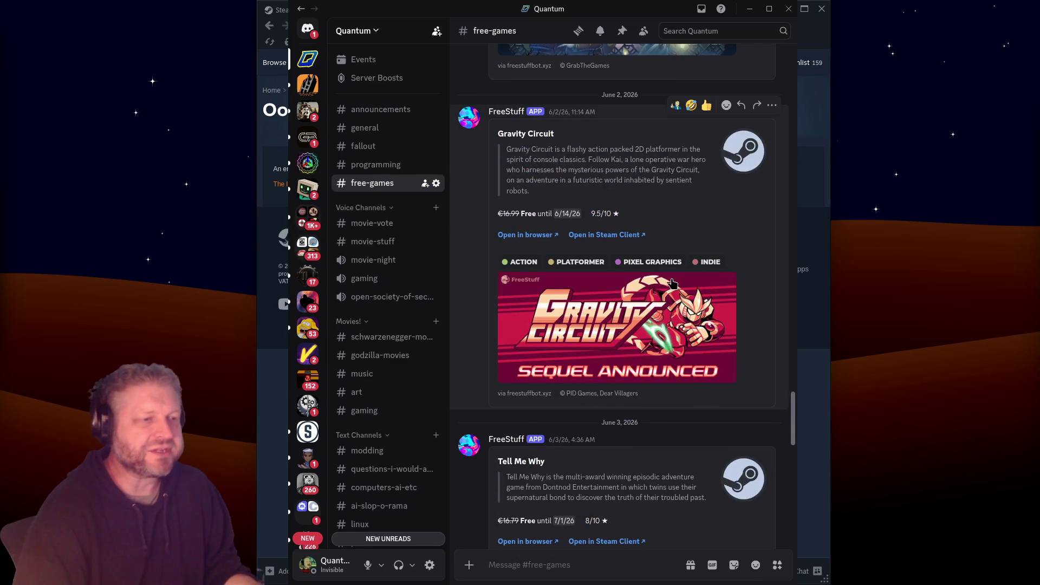
pyautogui.hotkey('alt', 'Tab')
# Search the Steam store for 'gravity circuit'
pyautogui.click(606, 60)
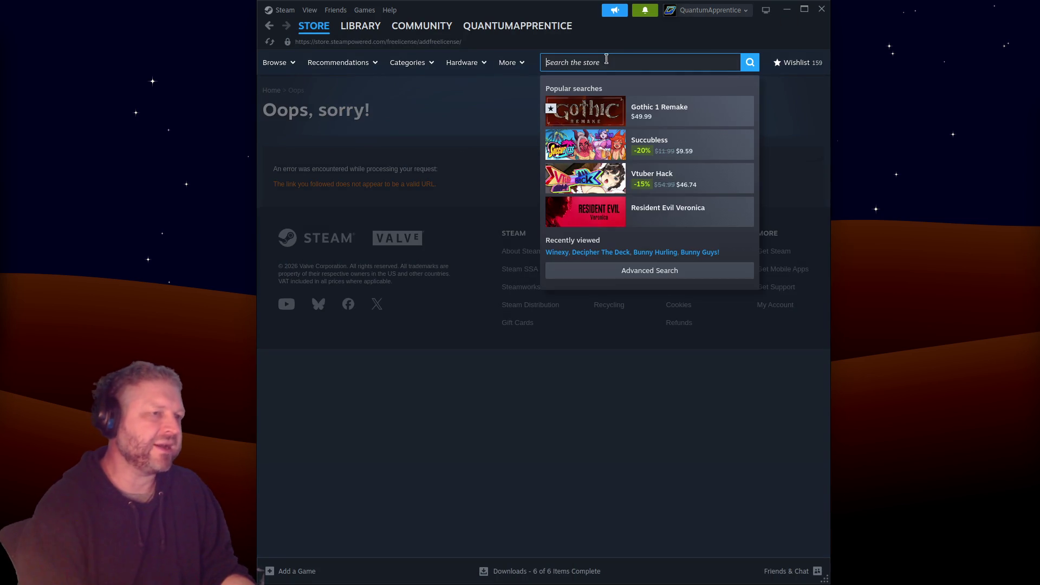
pyautogui.write('gravity c')
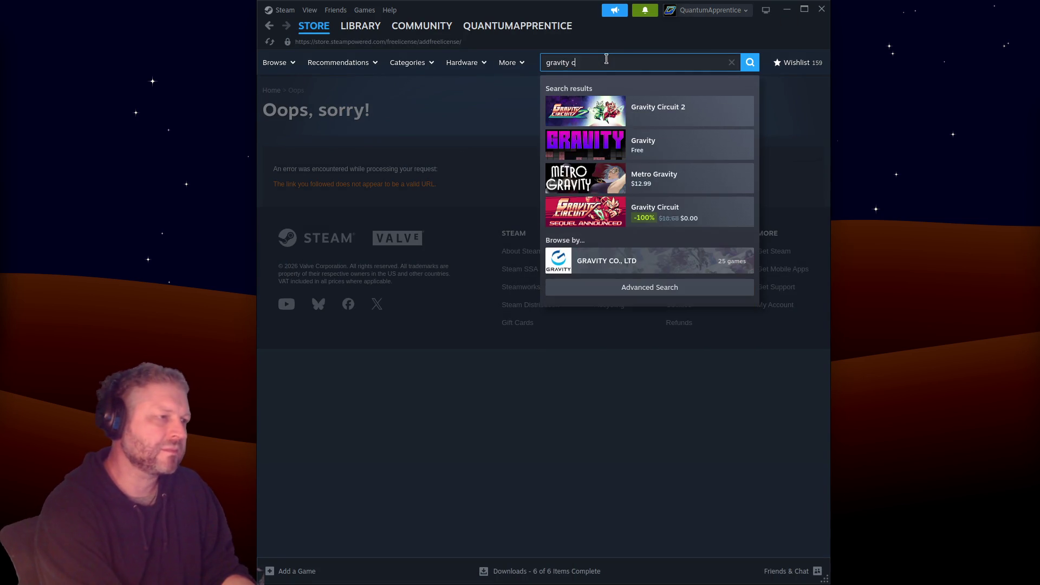
pyautogui.write('ircuit')
pyautogui.press('Return')
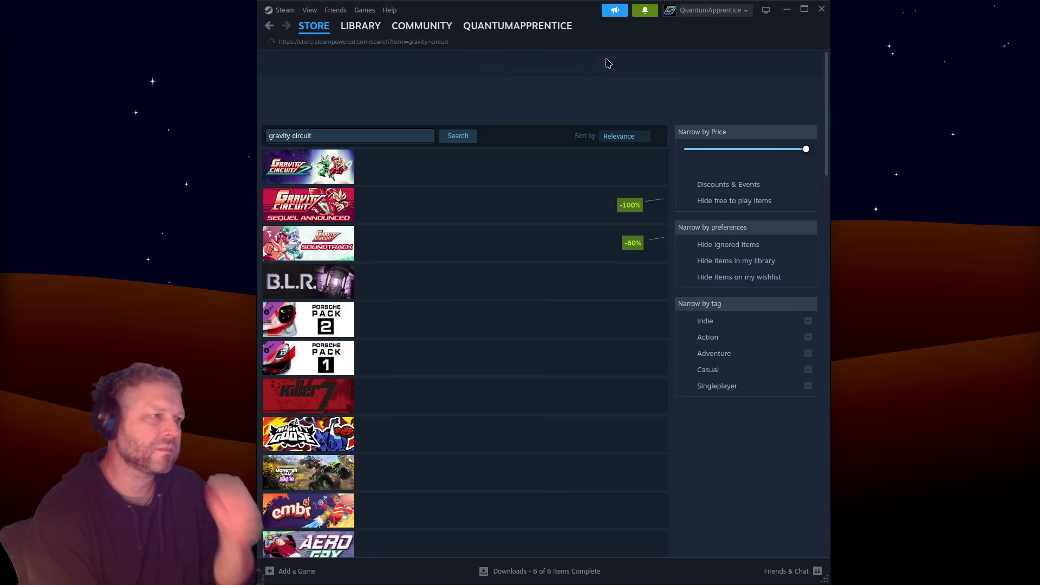
pyautogui.click(412, 227)
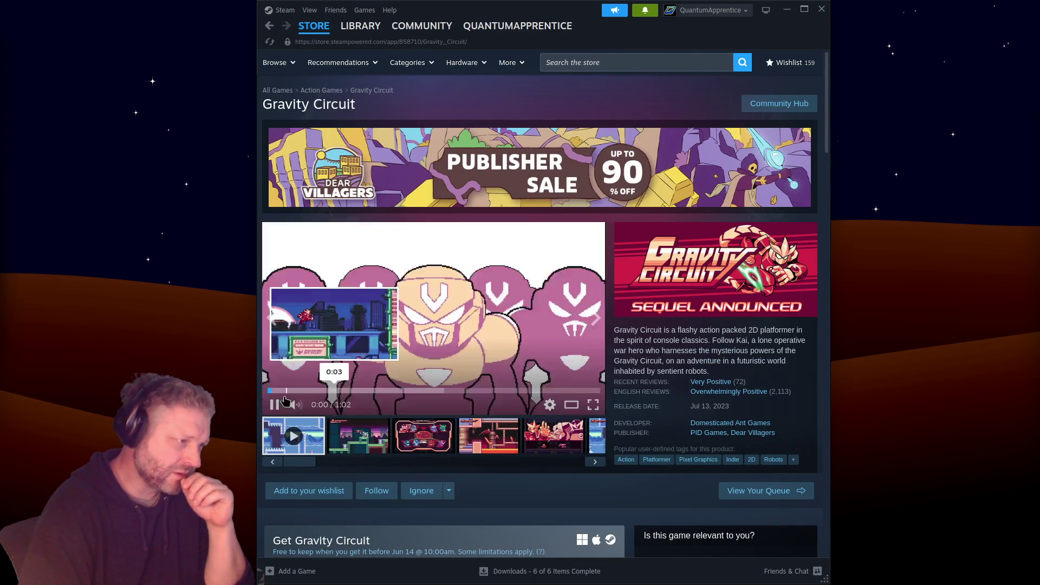
pyautogui.click(271, 391)
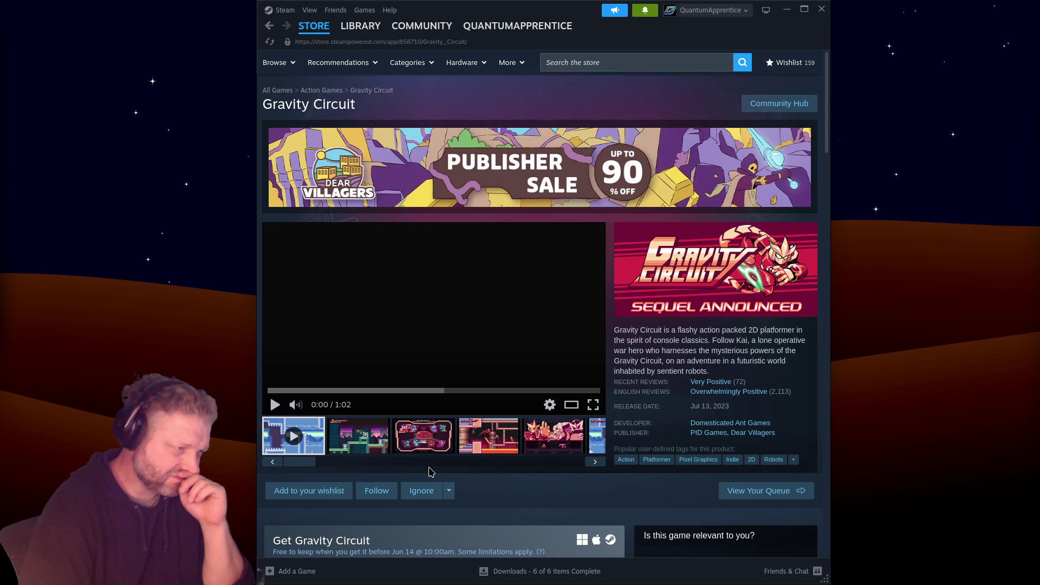
pyautogui.scroll(-3, 431, 472)
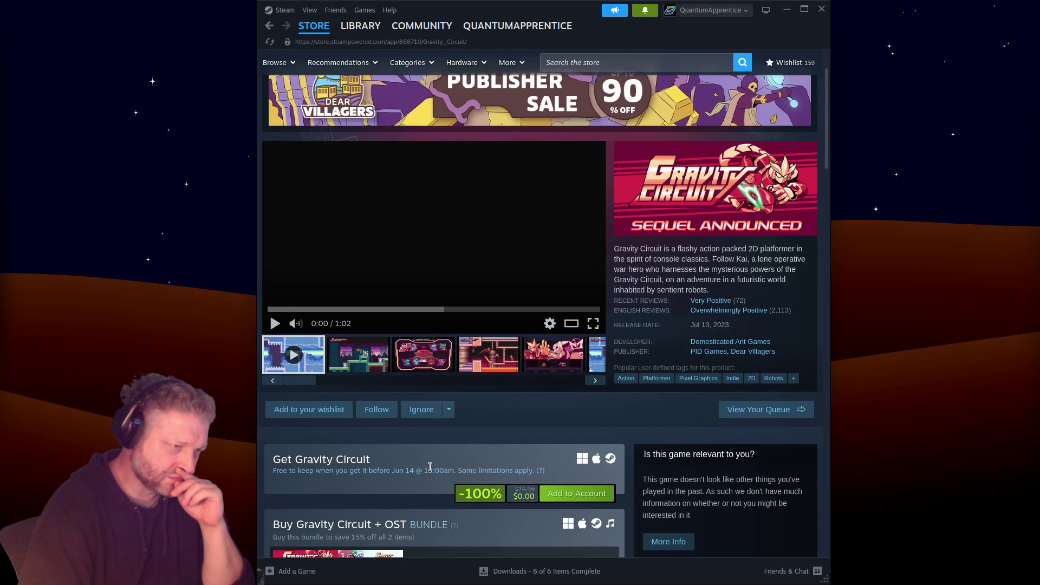
pyautogui.scroll(-3, 429, 467)
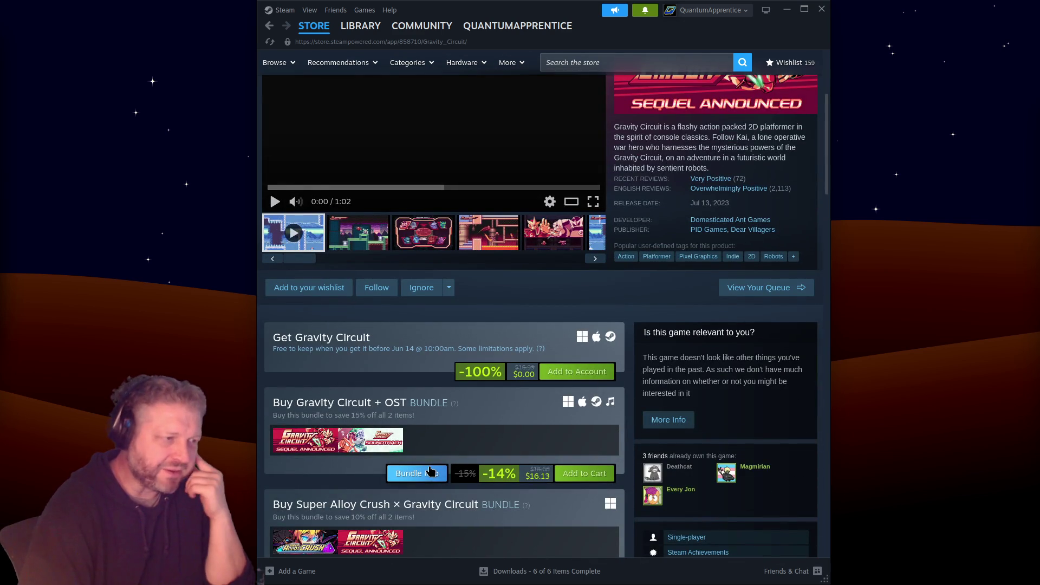
pyautogui.scroll(5, 428, 471)
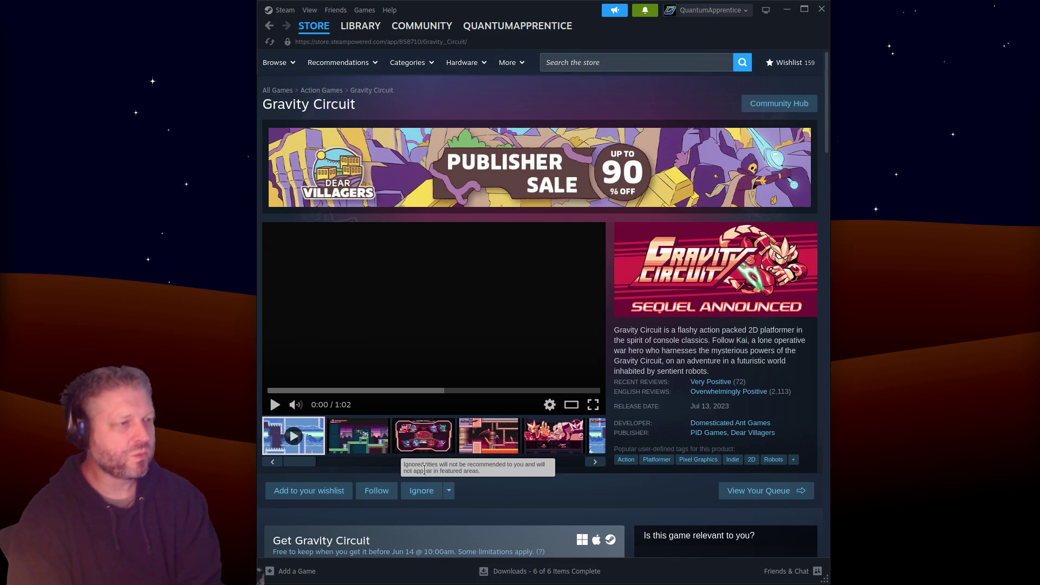
# Watch the Gravity Circuit trailer fullscreen to its end, past the Available July 13th card
pyautogui.moveTo(699, 397)
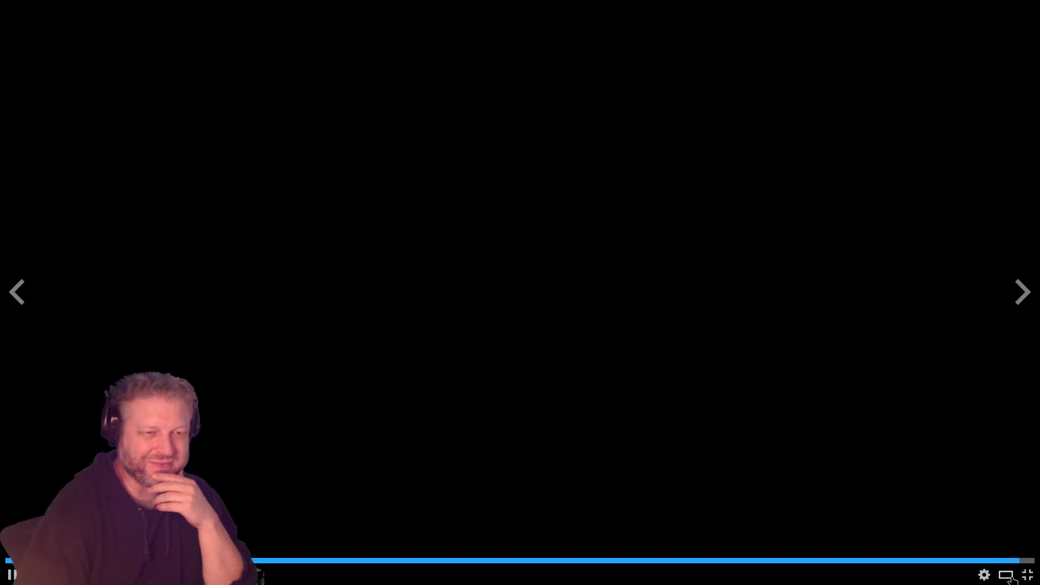
# Exit the fullscreen trailer and add Gravity Circuit to the Steam account for free
pyautogui.click(1026, 573)
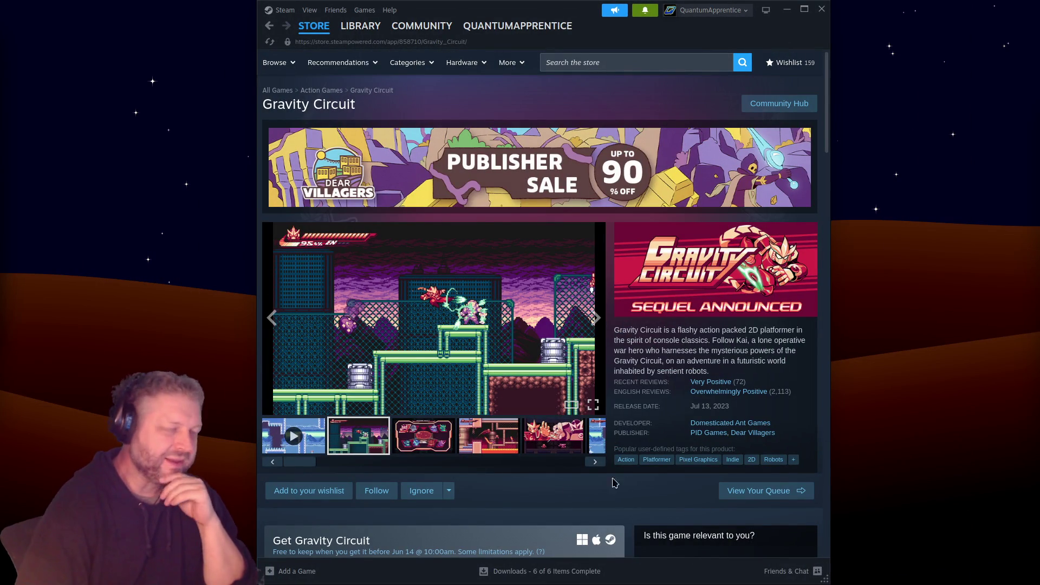
pyautogui.scroll(-3, 504, 476)
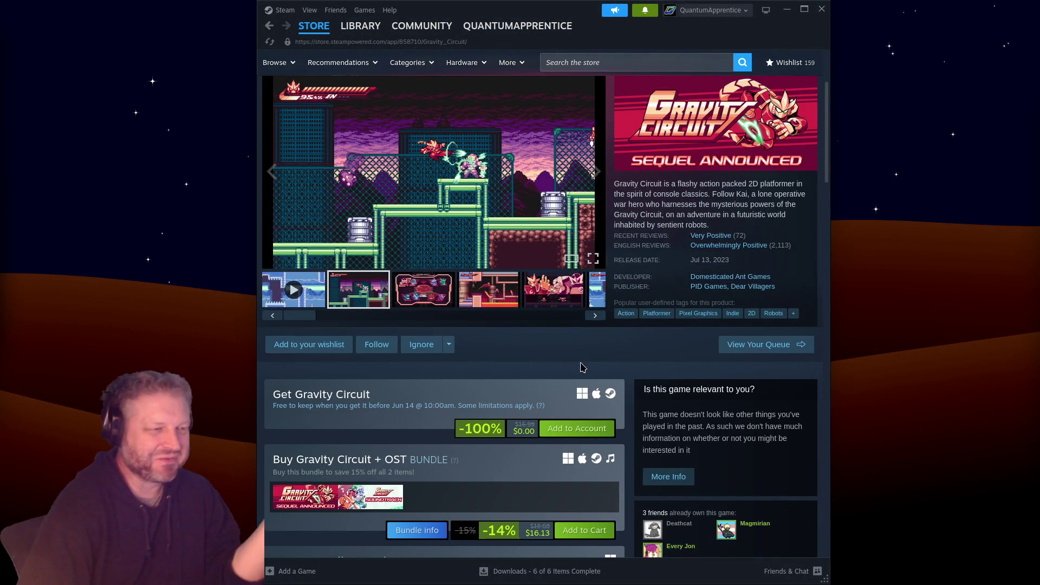
pyautogui.click(566, 429)
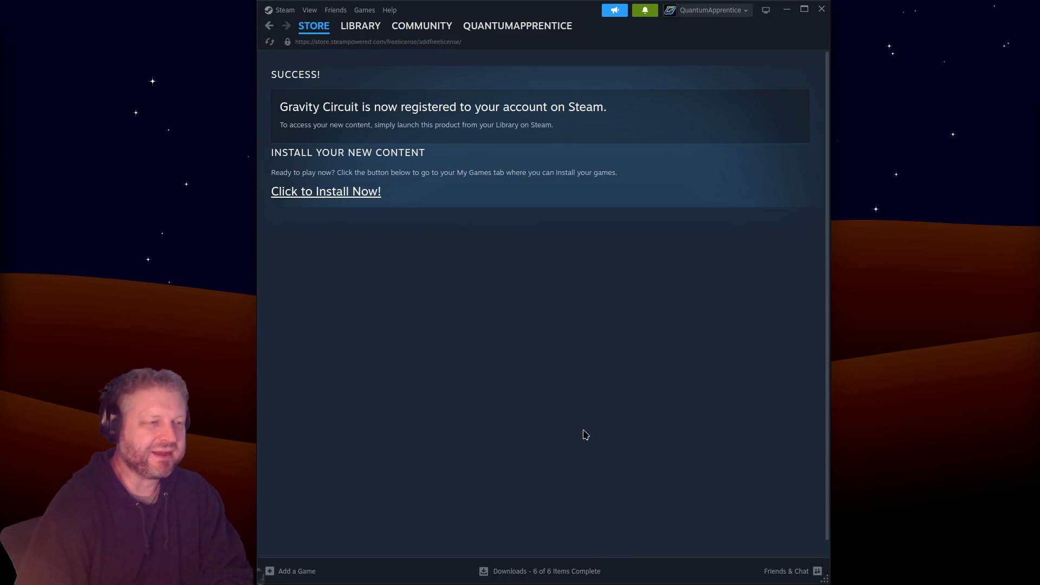
pyautogui.moveTo(333, 40)
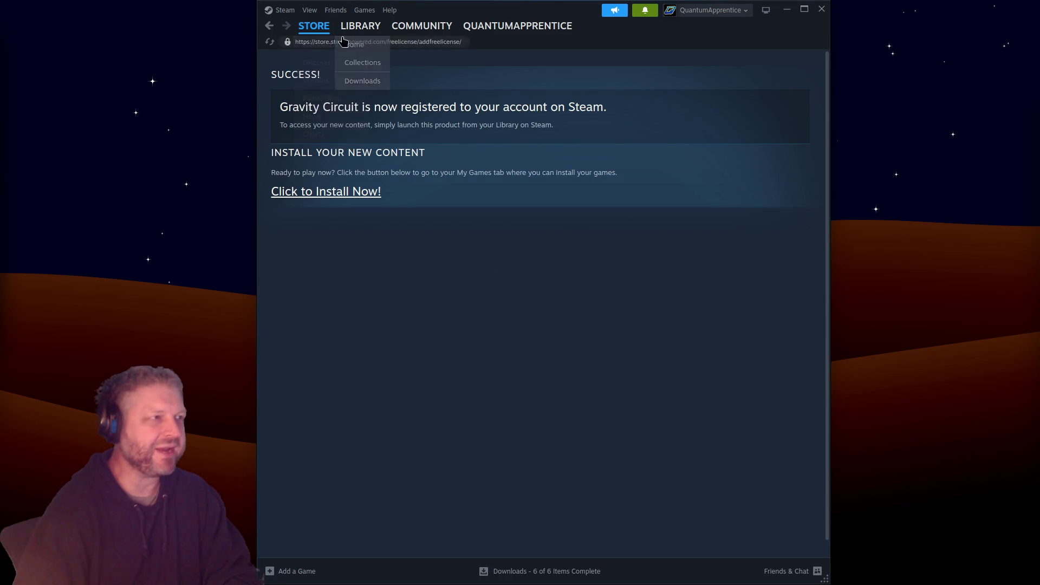
# Return to the store front and check Discord's Tell Me Why free-games post behind Steam
pyautogui.click(317, 30)
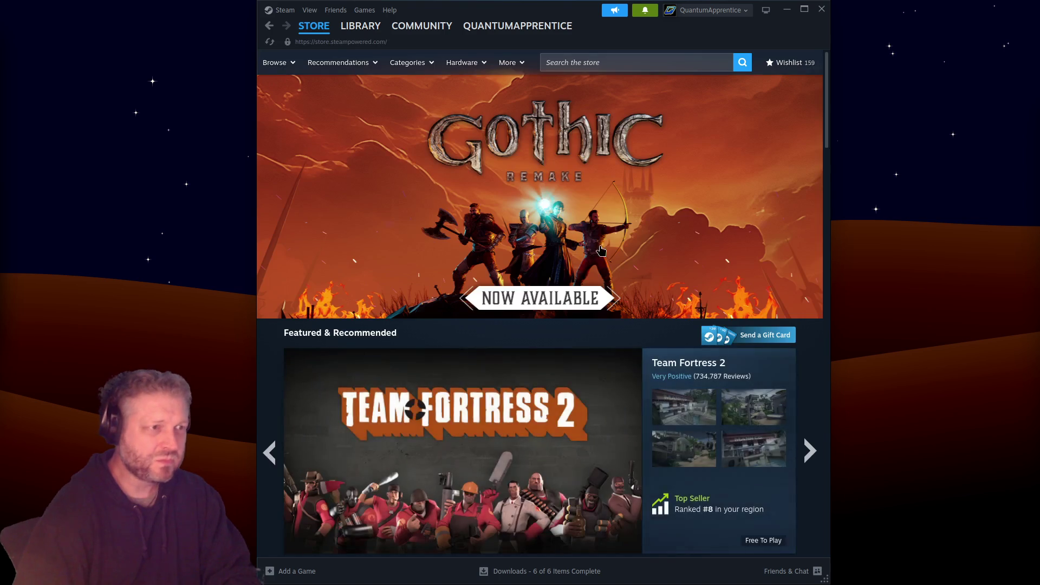
pyautogui.moveTo(551, 5); pyautogui.dragTo(537, 307)
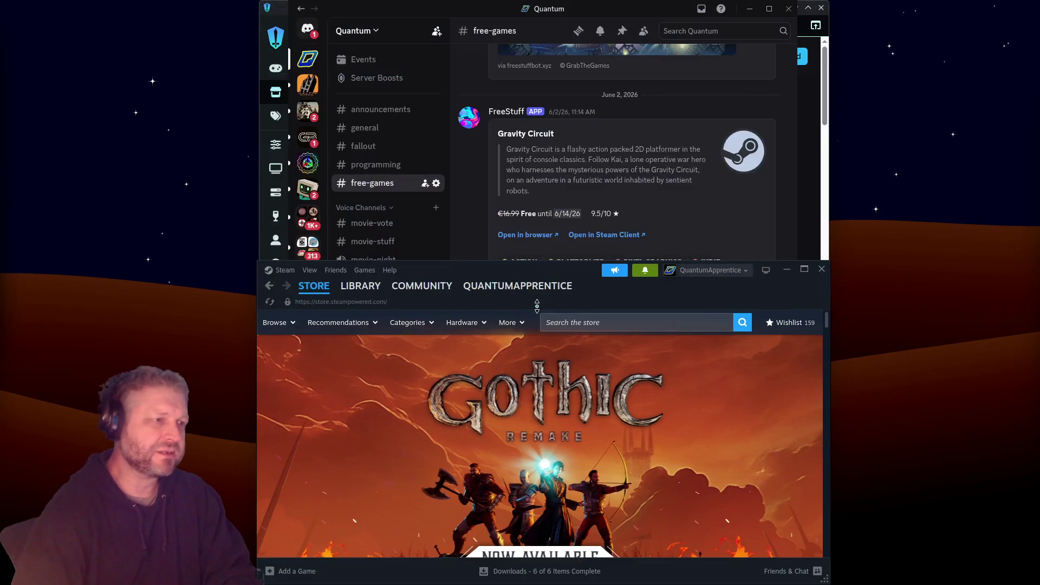
pyautogui.scroll(-5, 573, 161)
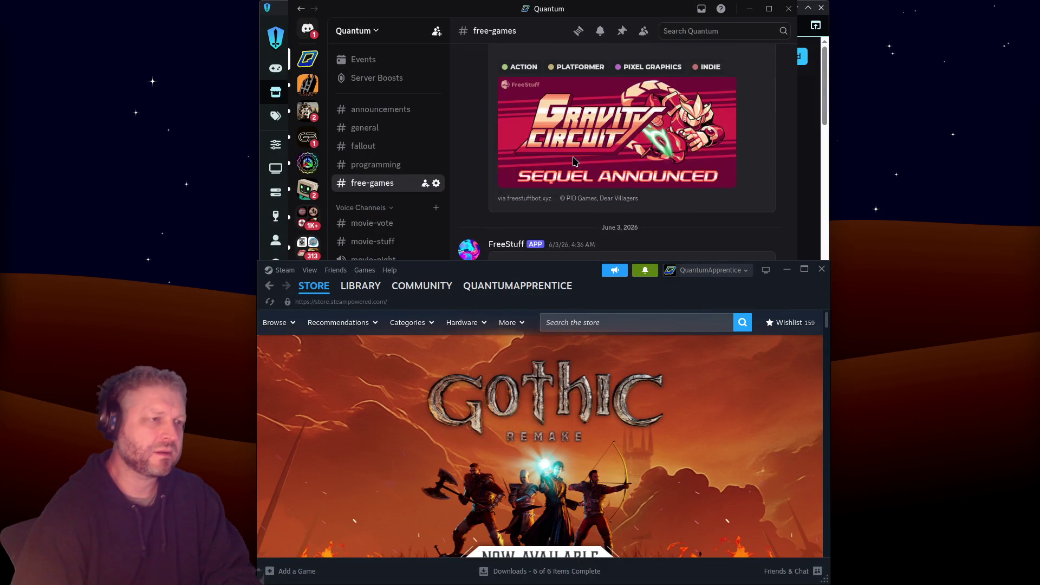
pyautogui.scroll(-4, 573, 161)
pyautogui.scroll(-1, 558, 205)
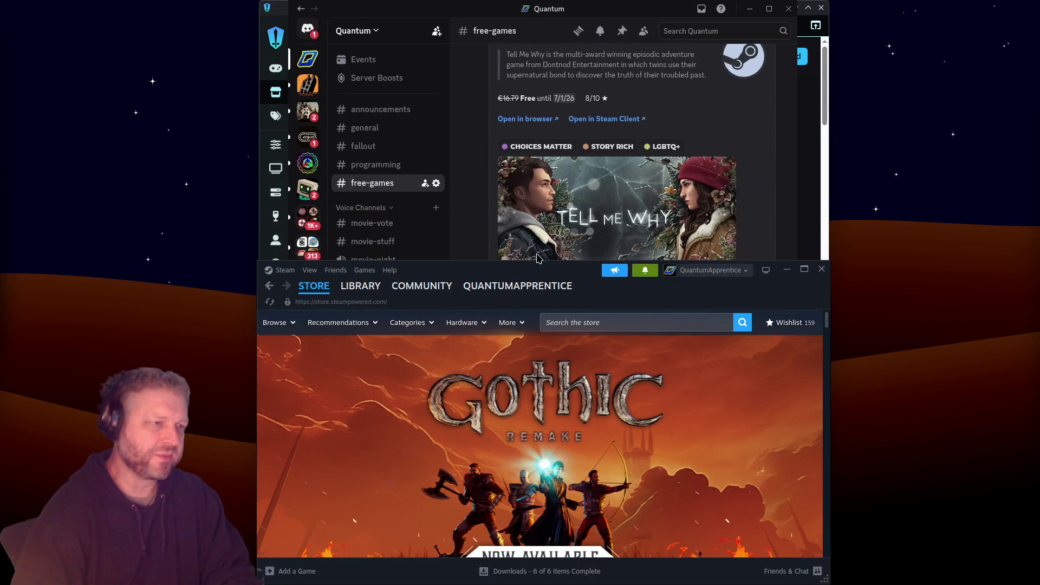
pyautogui.moveTo(479, 262); pyautogui.dragTo(529, 4)
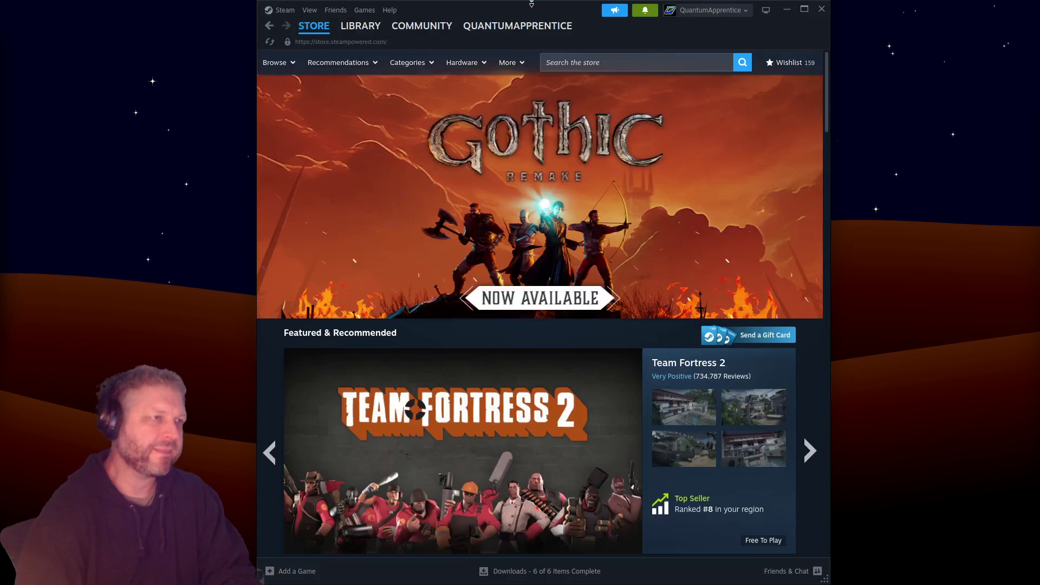
# Search the Steam store for 'tell me why' and open its store page
pyautogui.click(600, 61)
pyautogui.write('te')
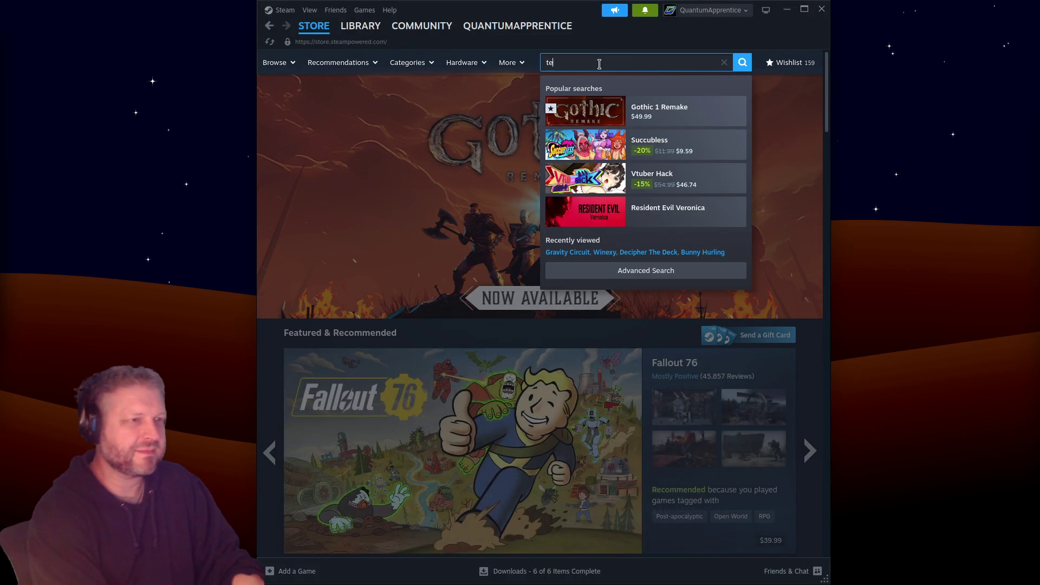
pyautogui.write('ll me why')
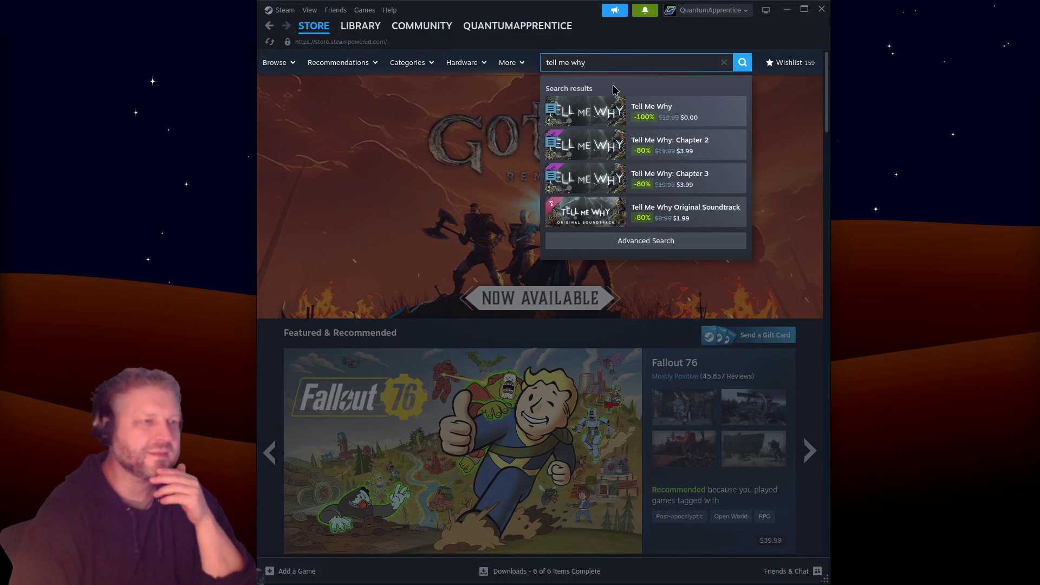
pyautogui.click(615, 112)
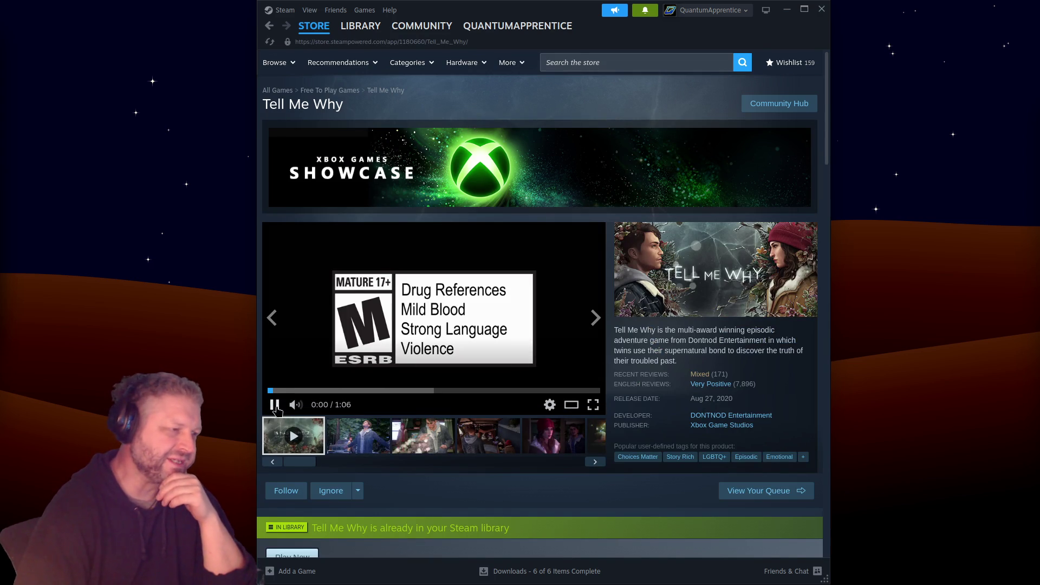
pyautogui.click(275, 405)
pyautogui.click(273, 390)
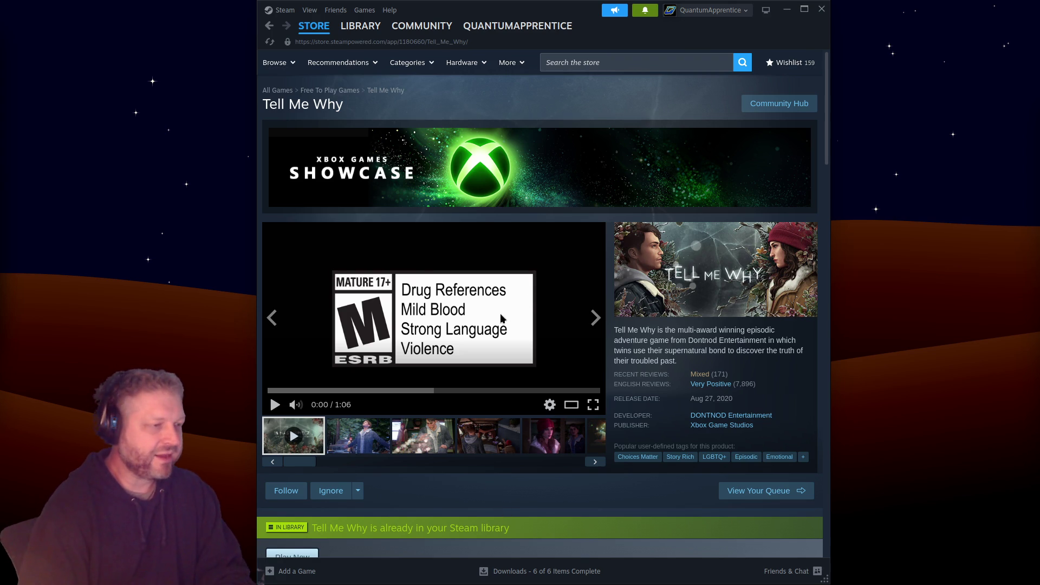
pyautogui.click(594, 408)
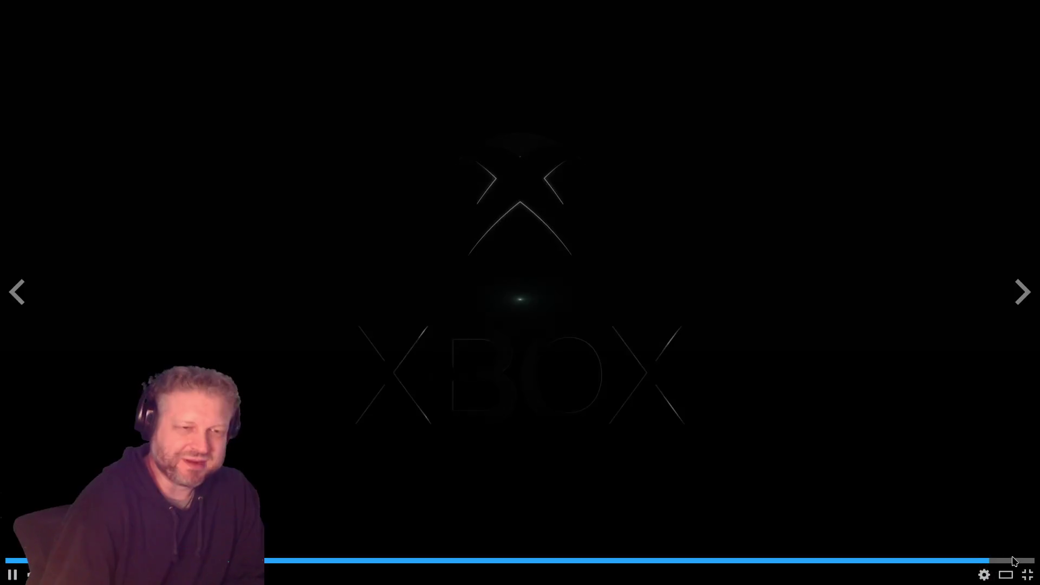
pyautogui.press('Escape')
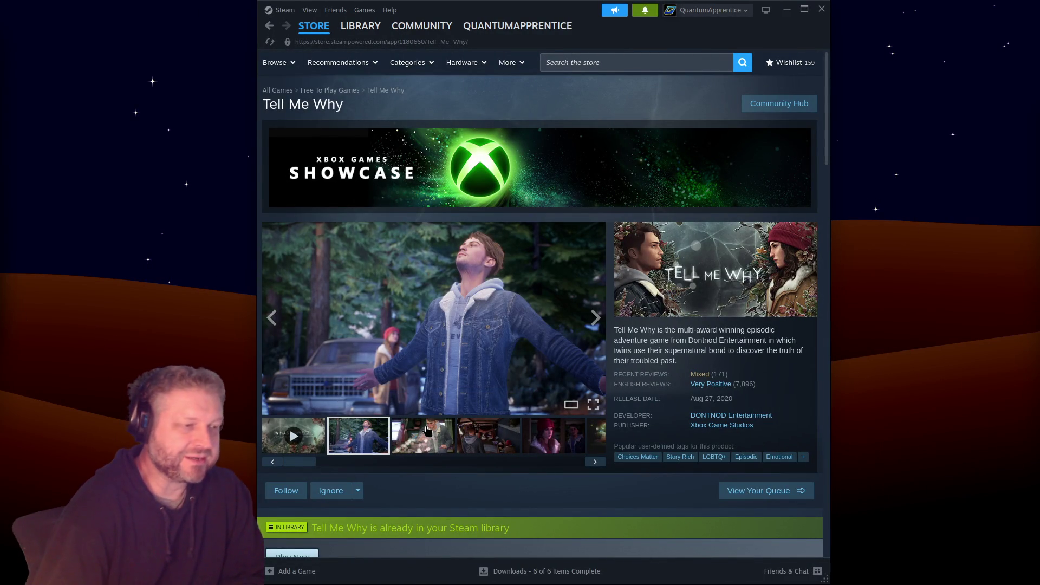
# Browse through the Tell Me Why screenshot thumbnails to the last one
pyautogui.click(426, 431)
pyautogui.click(487, 436)
pyautogui.click(553, 436)
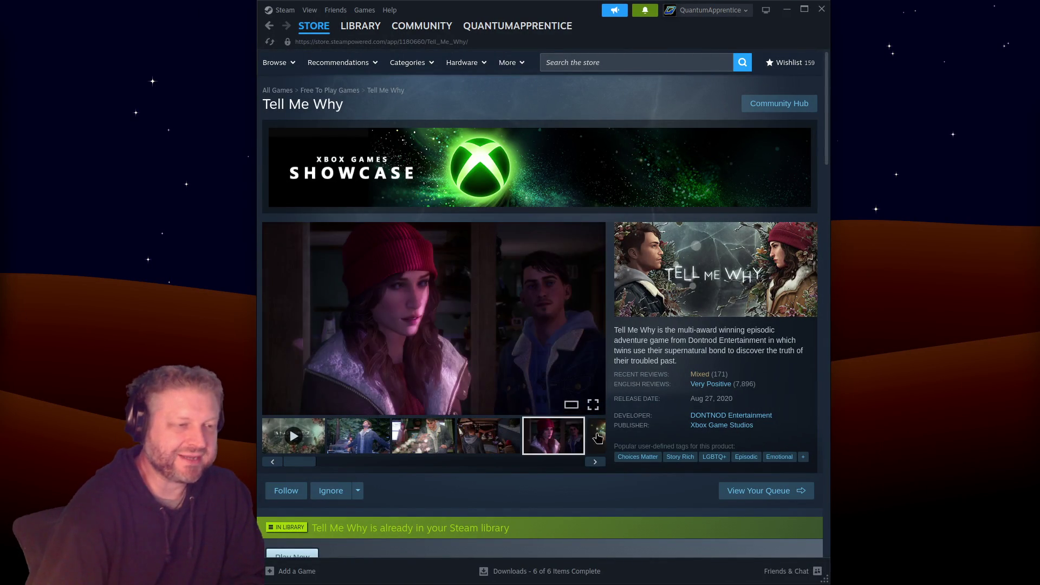
pyautogui.click(597, 438)
pyautogui.click(580, 443)
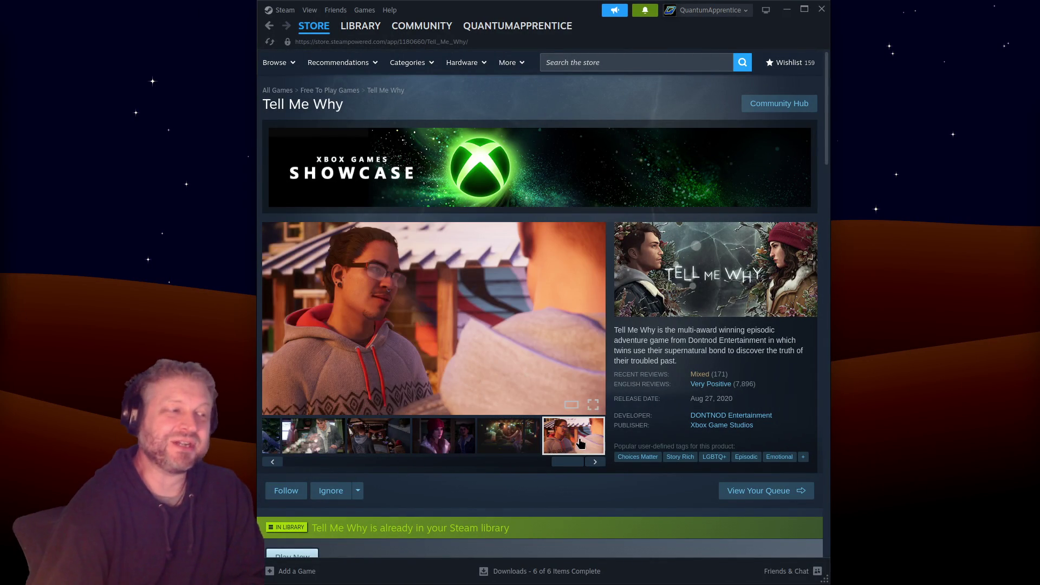
# Scroll through the Tell Me Why page, then close the Steam window
pyautogui.scroll(-4, 557, 325)
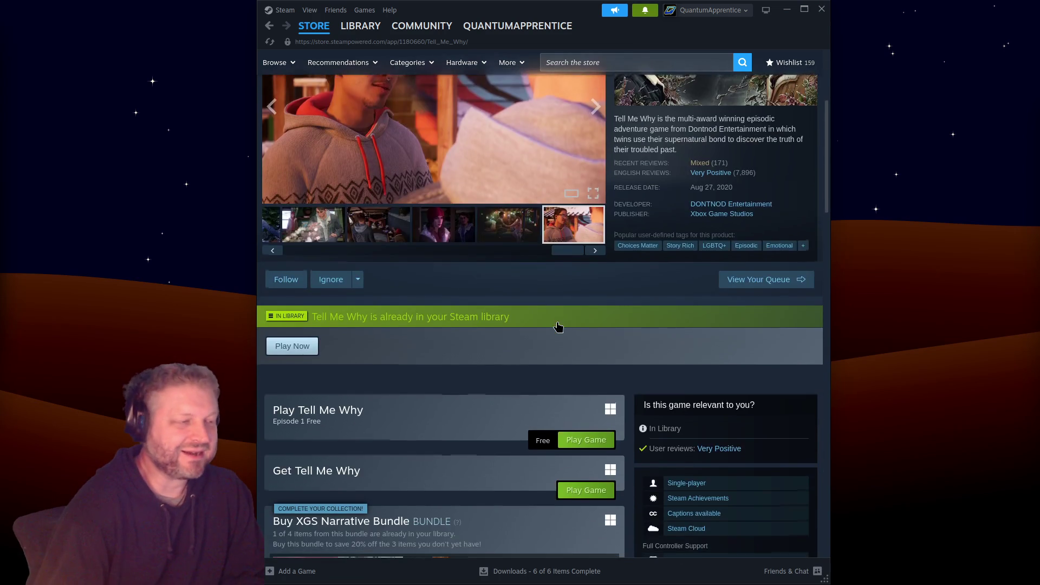
pyautogui.scroll(-3, 558, 326)
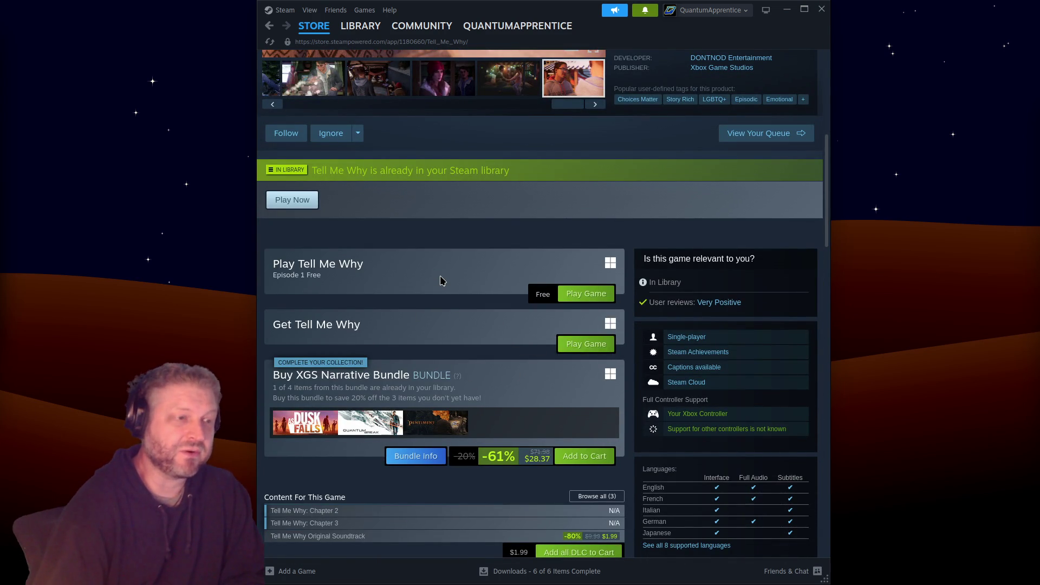
pyautogui.scroll(-1, 464, 291)
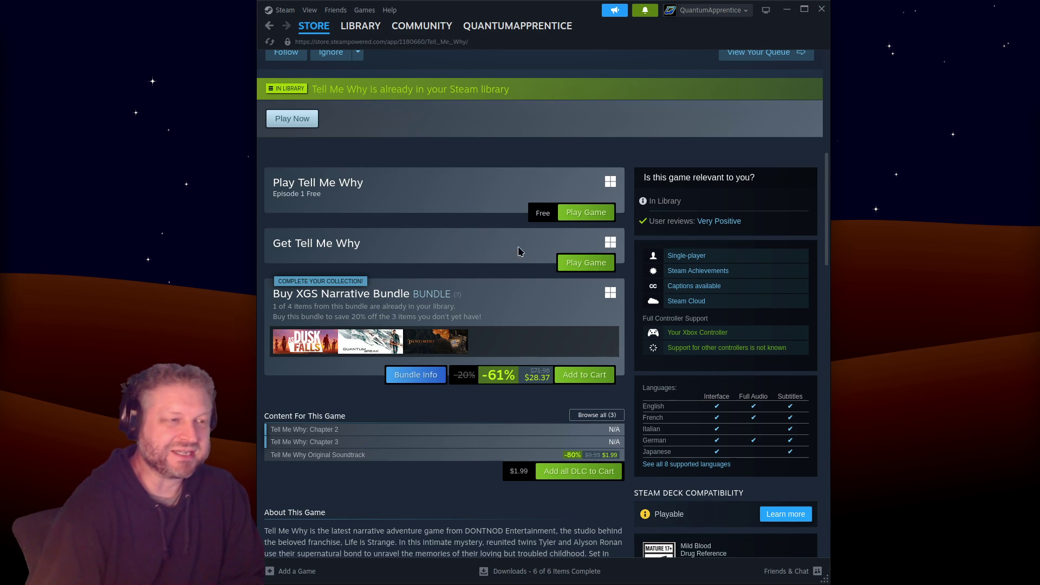
pyautogui.scroll(8, 498, 265)
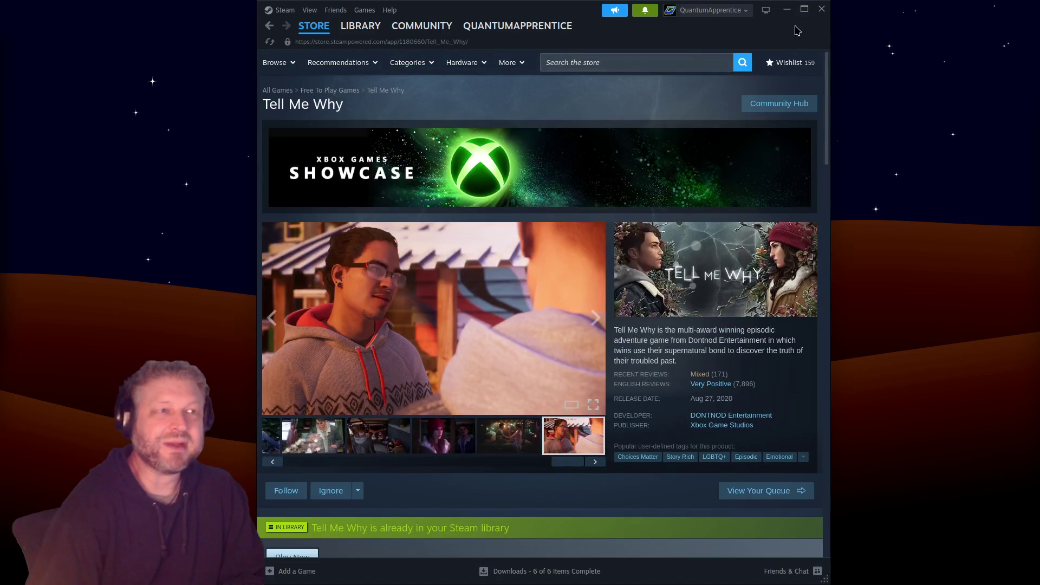
pyautogui.click(821, 9)
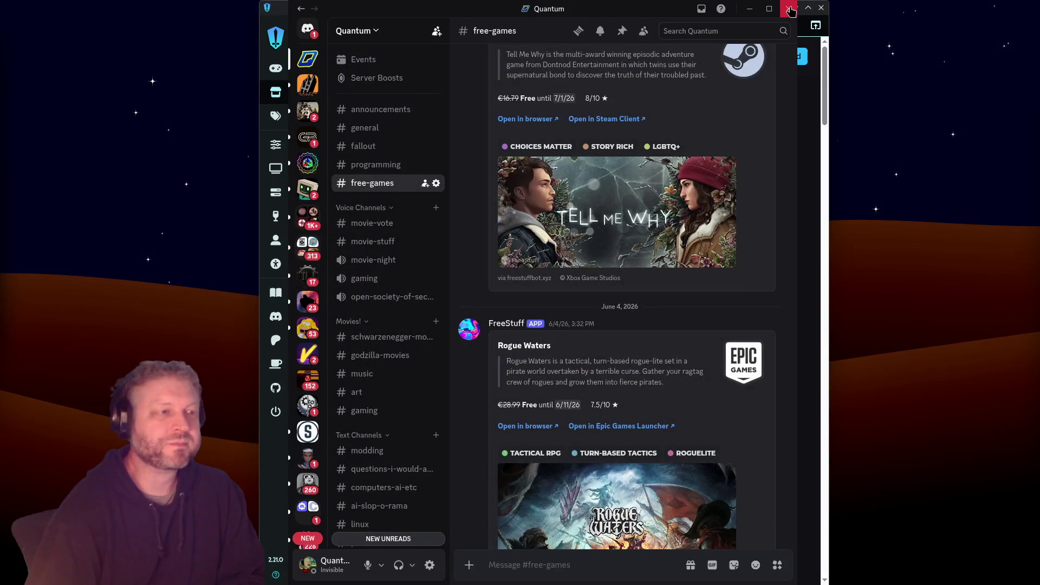
# Close the launcher window and scroll Discord's free-games channel to the Songs of Conquest post
pyautogui.click(821, 8)
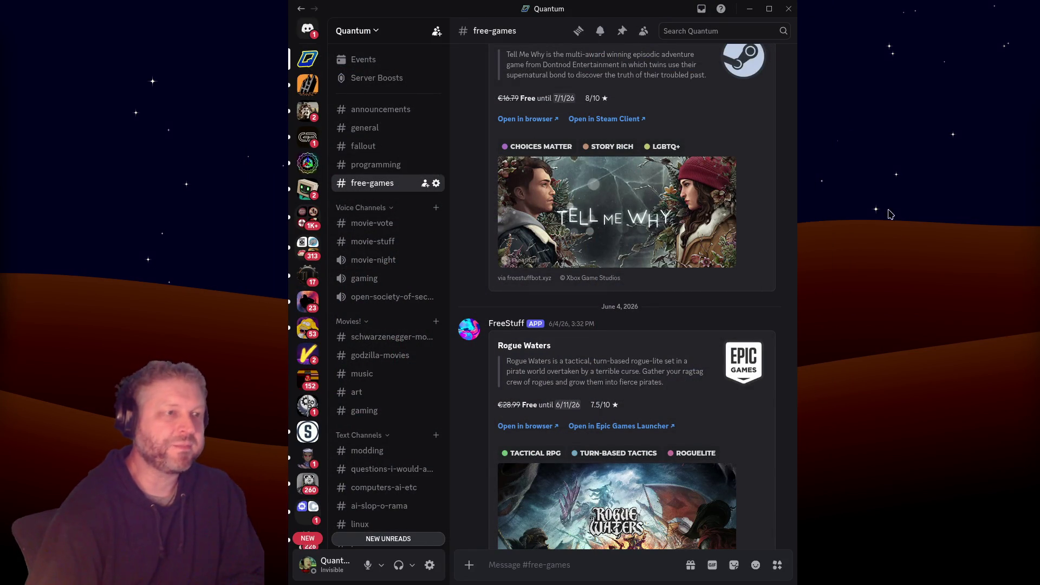
pyautogui.scroll(7, 726, 297)
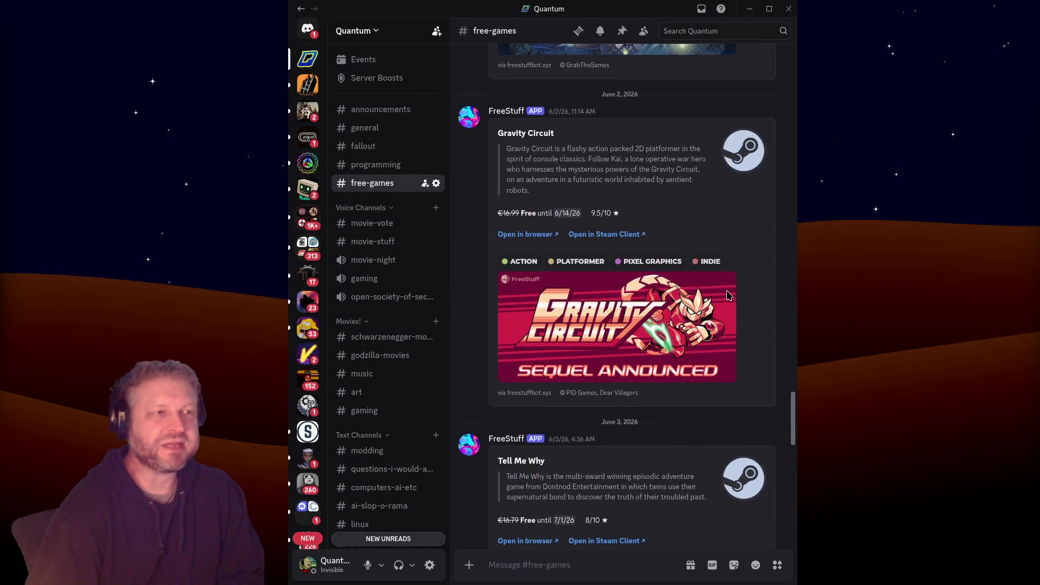
pyautogui.scroll(-7, 729, 295)
pyautogui.scroll(-3, 728, 295)
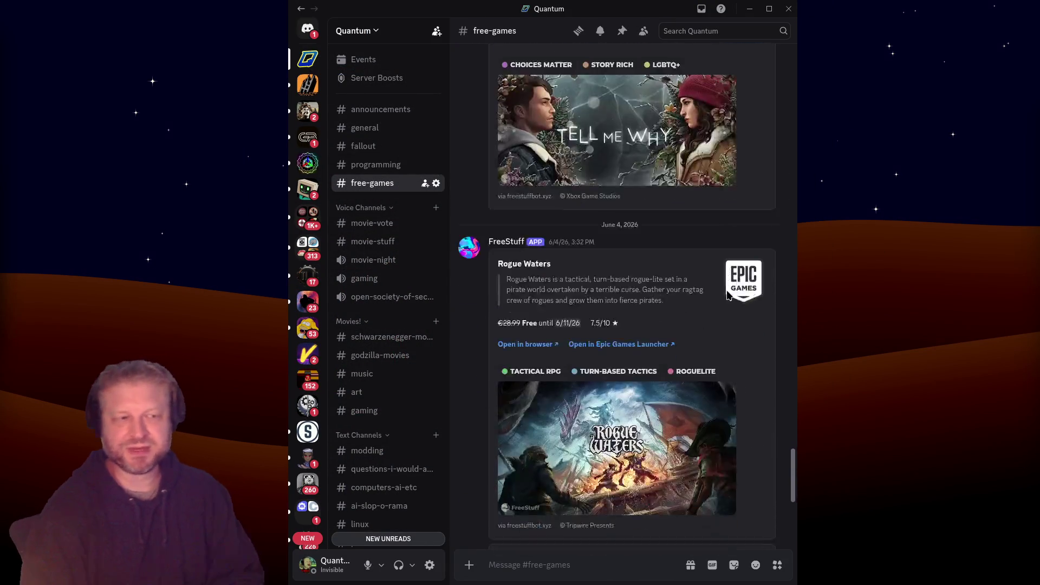
pyautogui.scroll(-4, 729, 295)
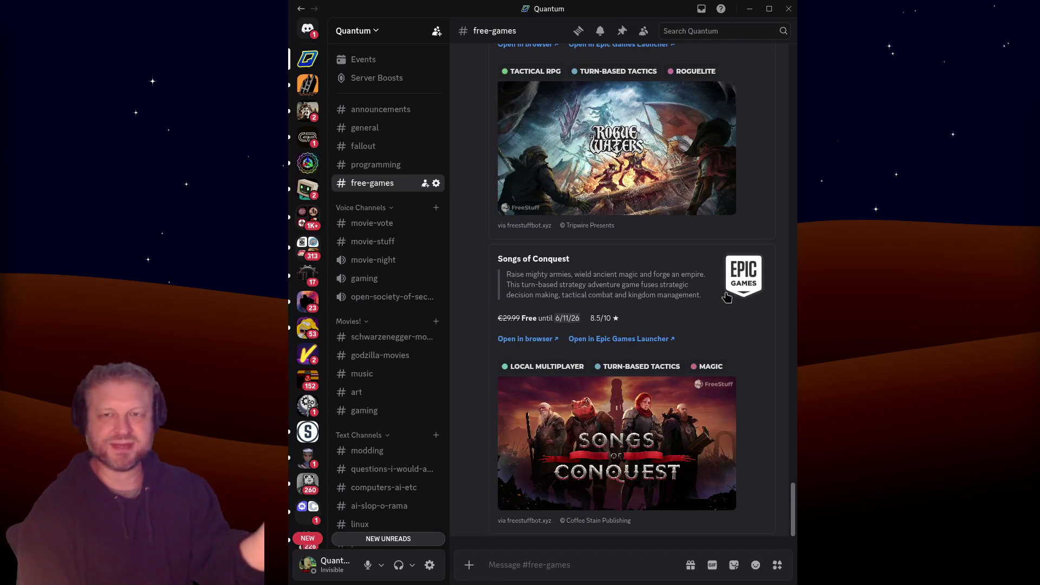
pyautogui.scroll(10, 726, 298)
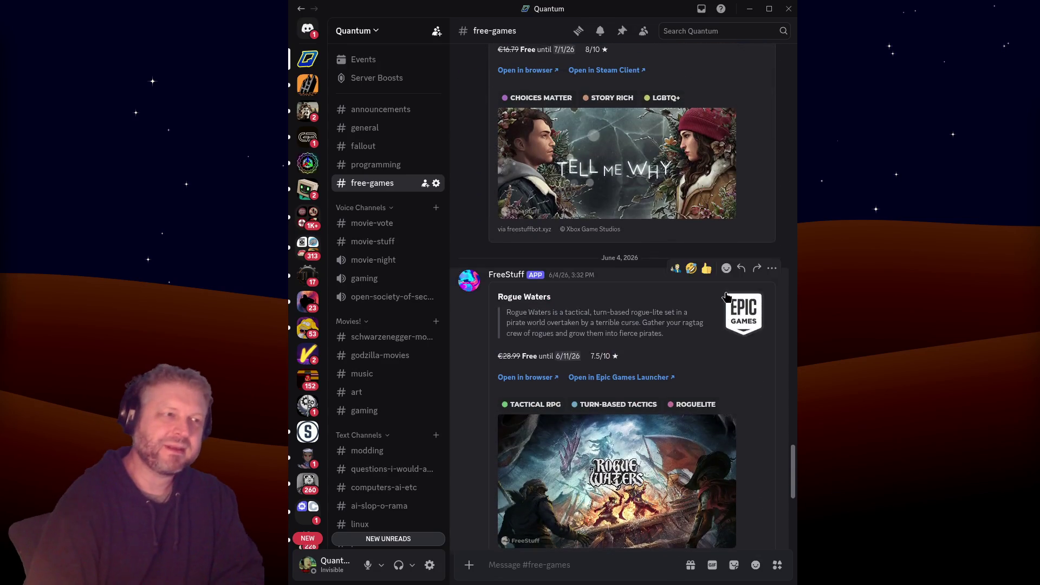
pyautogui.scroll(-10, 727, 297)
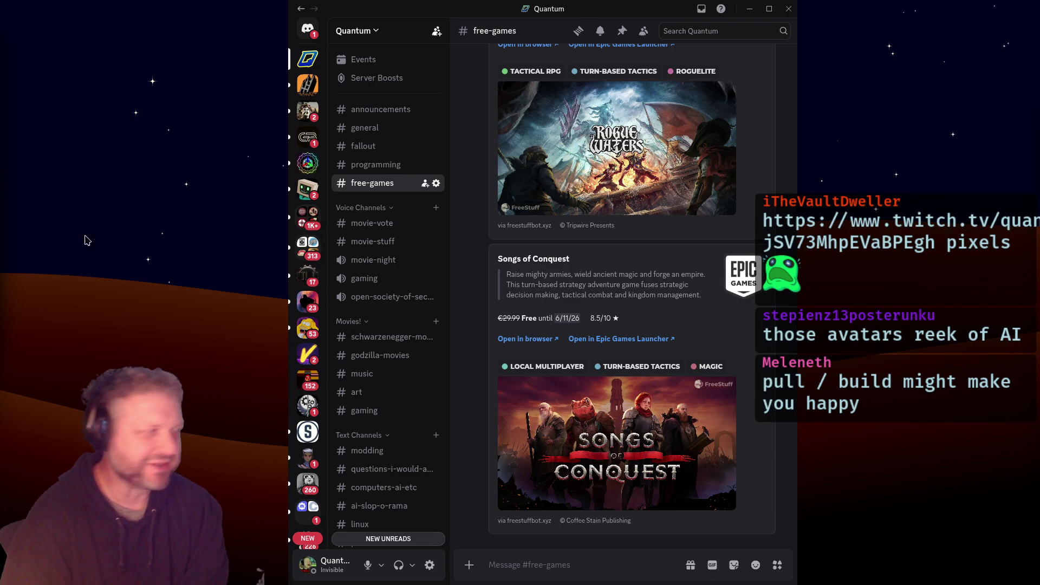
# Play and pause the Twitch clip, then bring Discord's #free-games channel to the front
pyautogui.hotkey('alt', 'Tab')
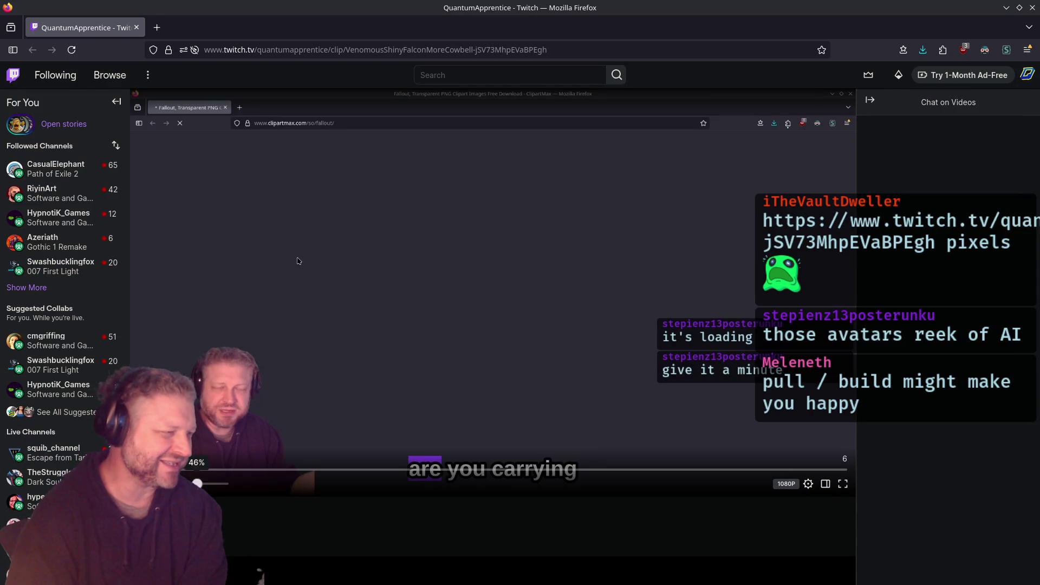
pyautogui.click(365, 335)
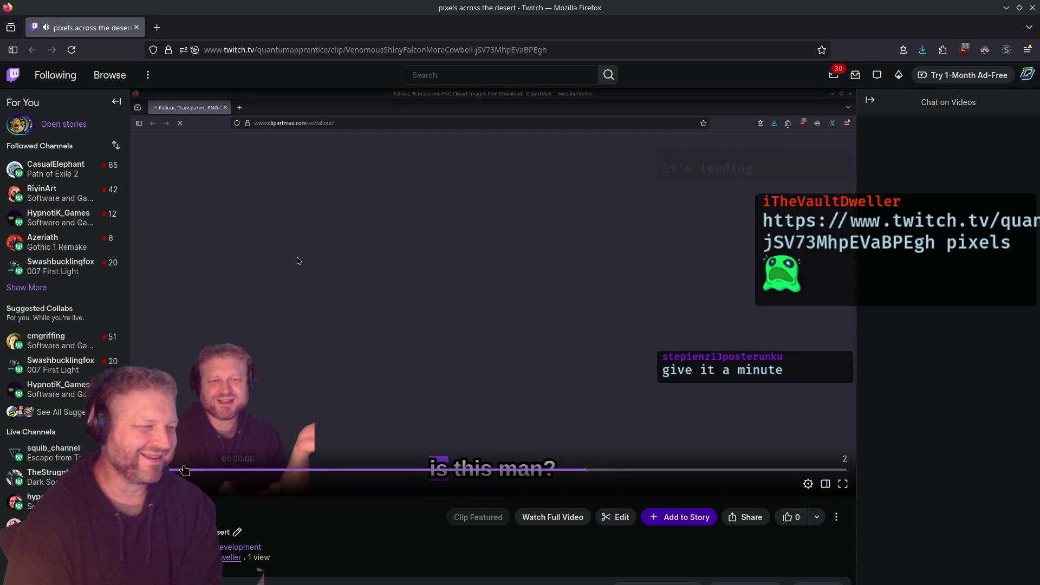
pyautogui.click(297, 261)
pyautogui.hotkey('alt', 'Tab')
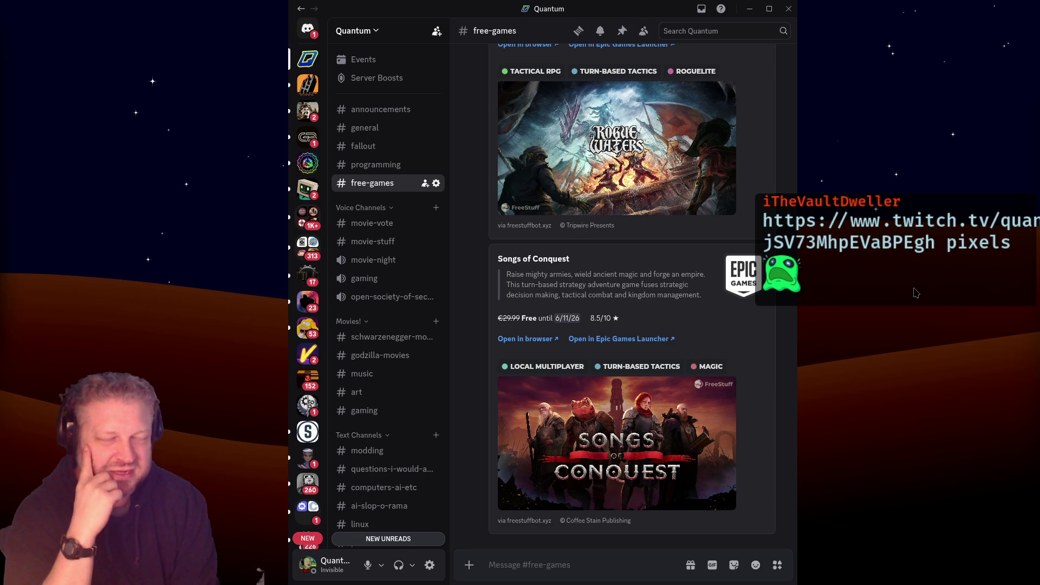
pyautogui.scroll(10, 623, 288)
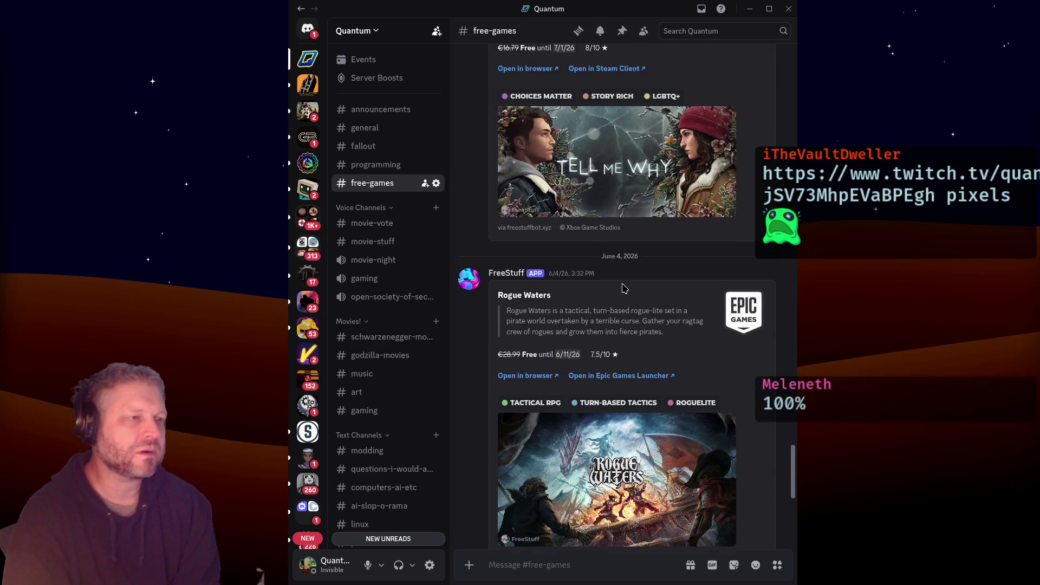
pyautogui.scroll(-12, 623, 289)
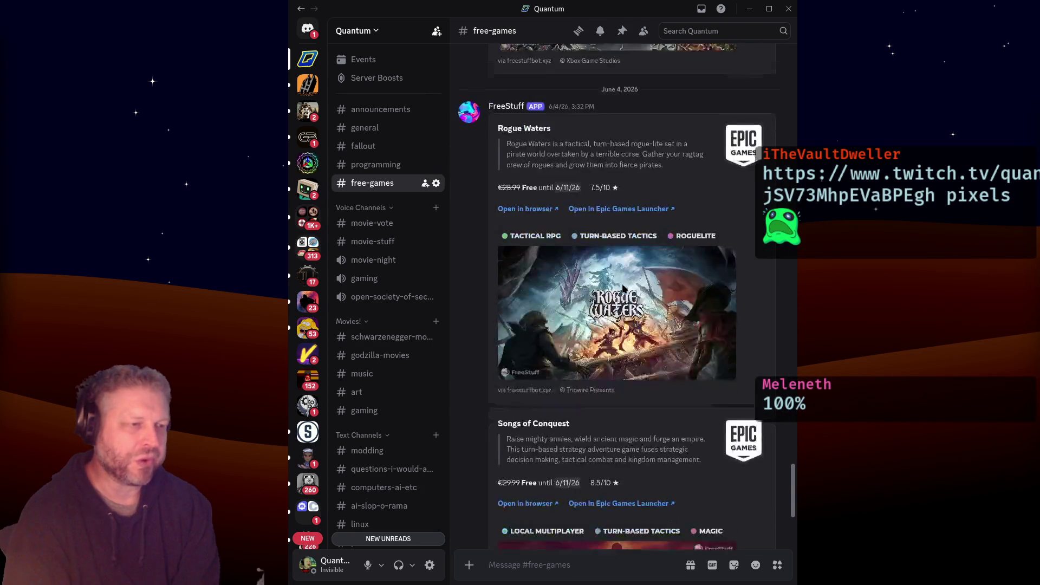
pyautogui.scroll(3, 623, 289)
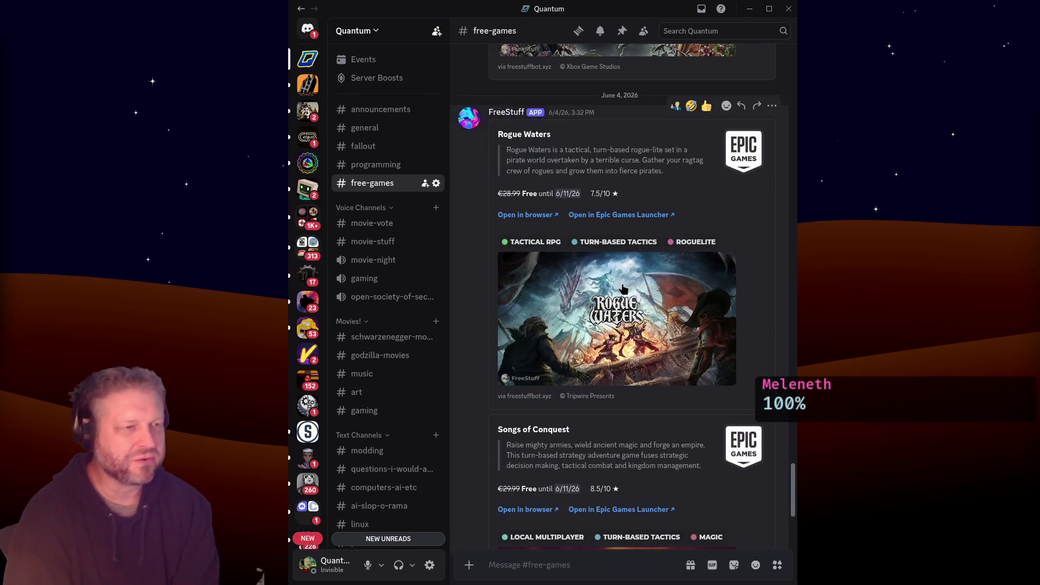
pyautogui.click(623, 285)
pyautogui.click(681, 291)
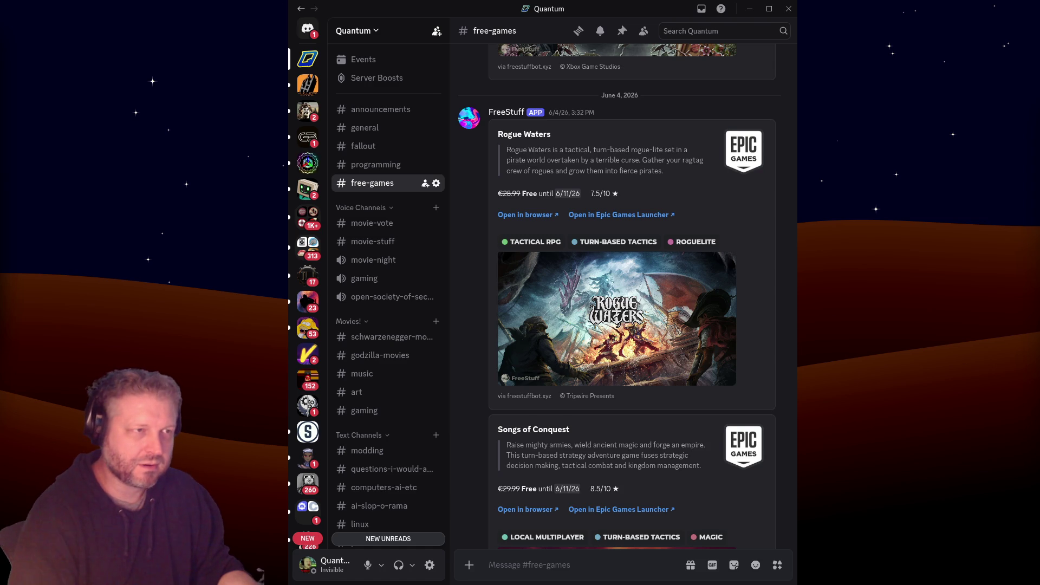
# Open a new Firefox tab beside the Twitch dashboard and go to the GitHub profile page
pyautogui.hotkey('alt', 'Tab')
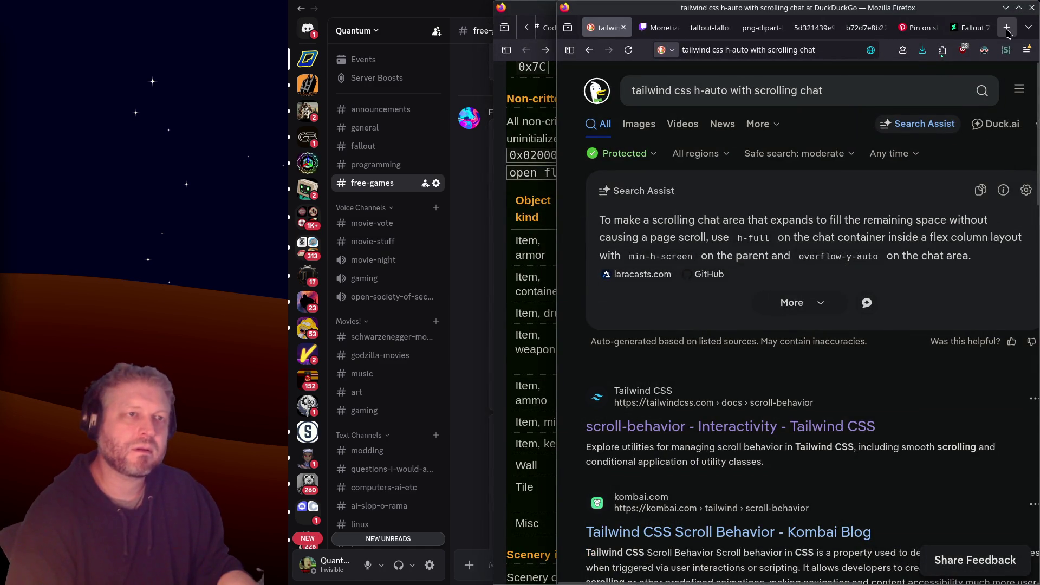
pyautogui.click(1006, 28)
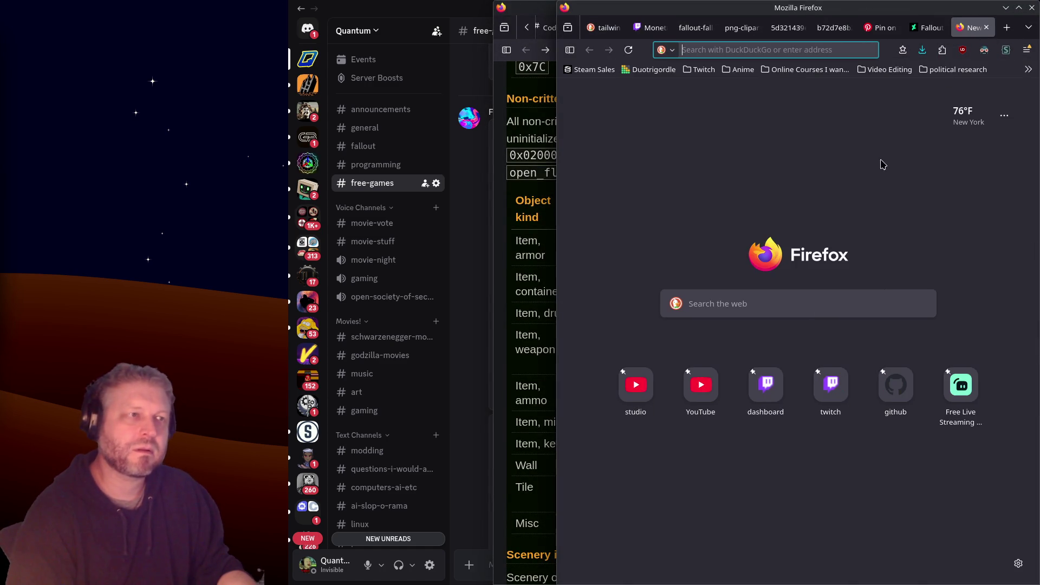
pyautogui.click(657, 28)
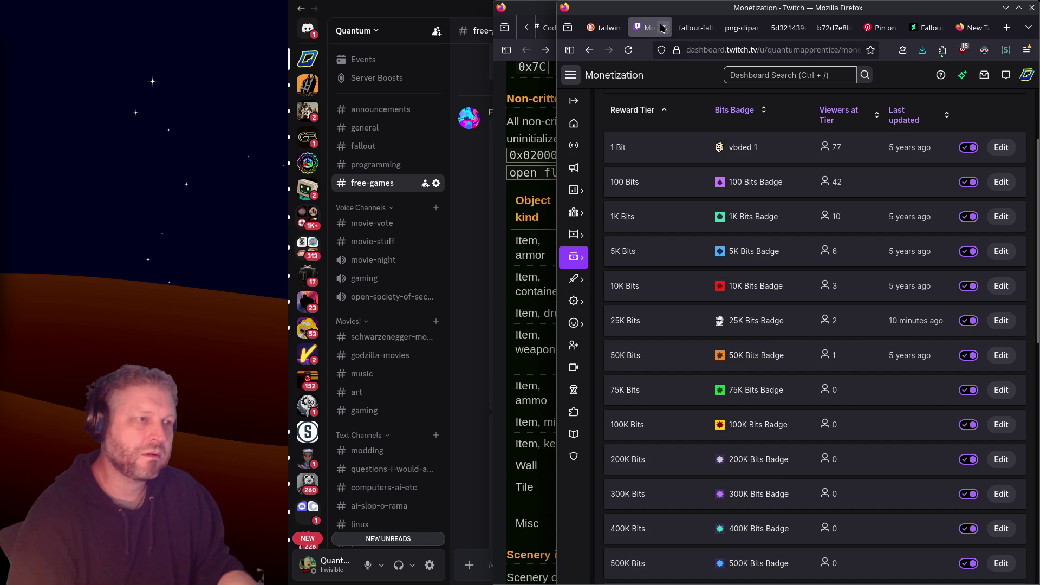
pyautogui.click(969, 28)
pyautogui.click(911, 379)
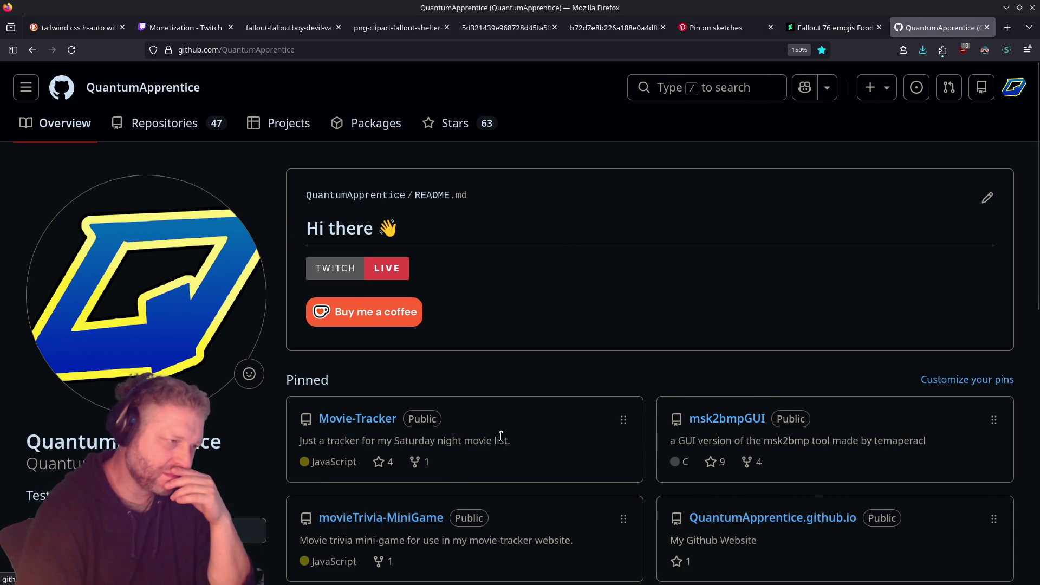
# Browse the pinned Movie-Tracker and msk2bmpGUI repositories, returning to the profile after each
pyautogui.scroll(-5, 380, 487)
pyautogui.scroll(2, 515, 411)
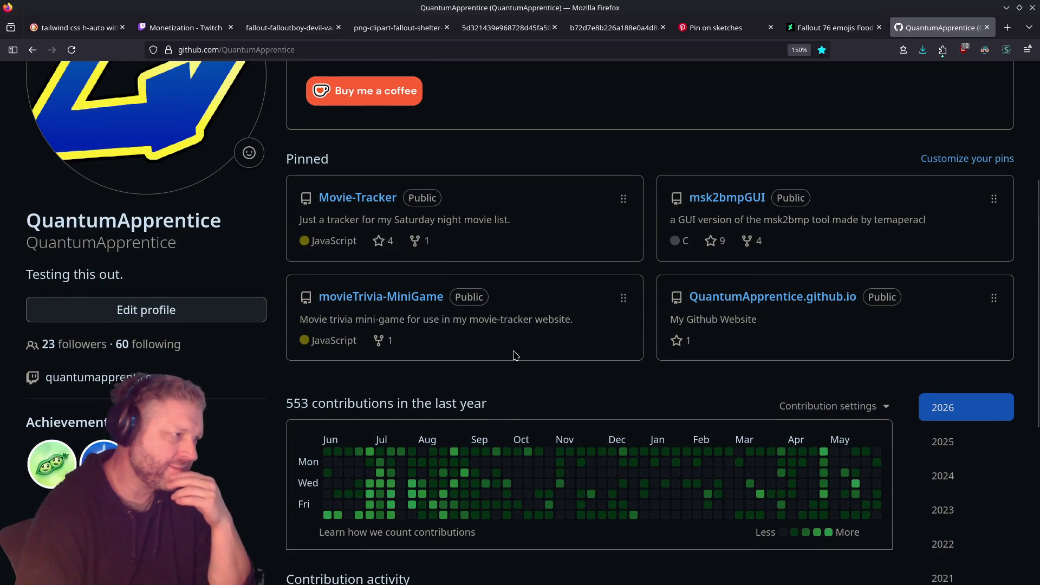
pyautogui.click(355, 197)
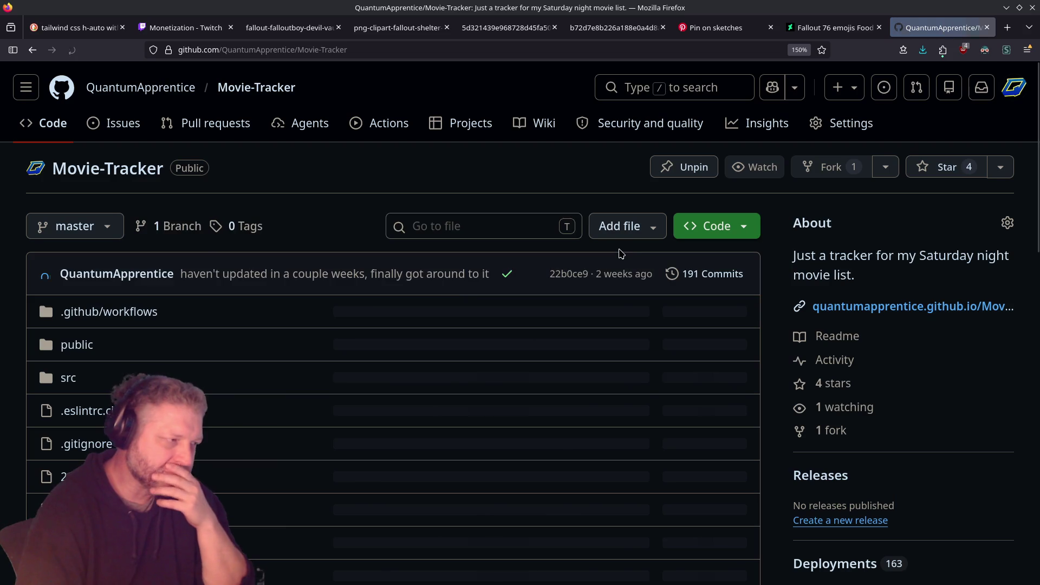
pyautogui.scroll(-8, 225, 303)
pyautogui.scroll(-3, 226, 302)
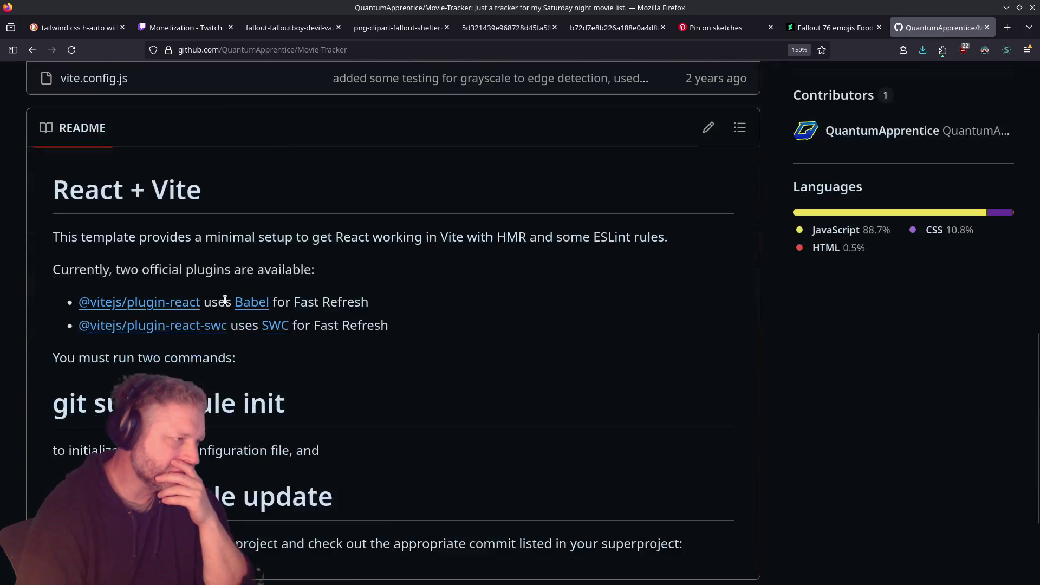
pyautogui.hotkey('alt', 'Left')
pyautogui.click(706, 199)
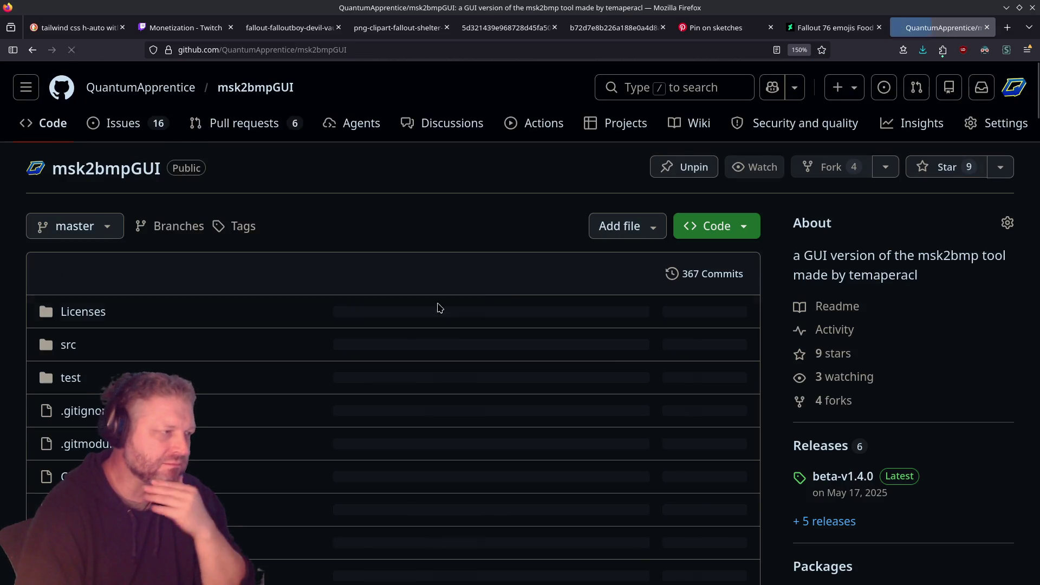
pyautogui.scroll(-10, 277, 313)
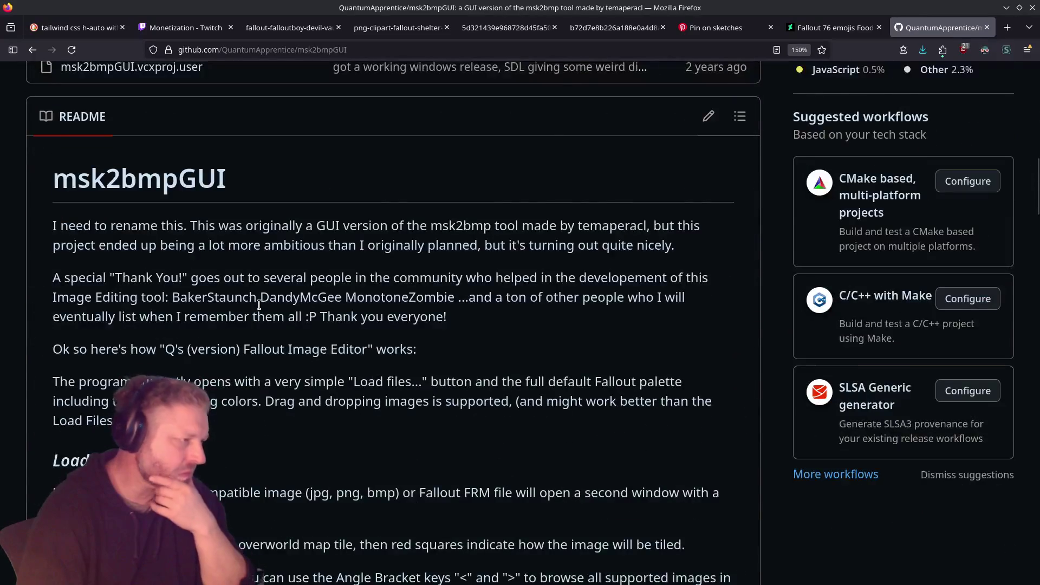
pyautogui.scroll(10, 259, 305)
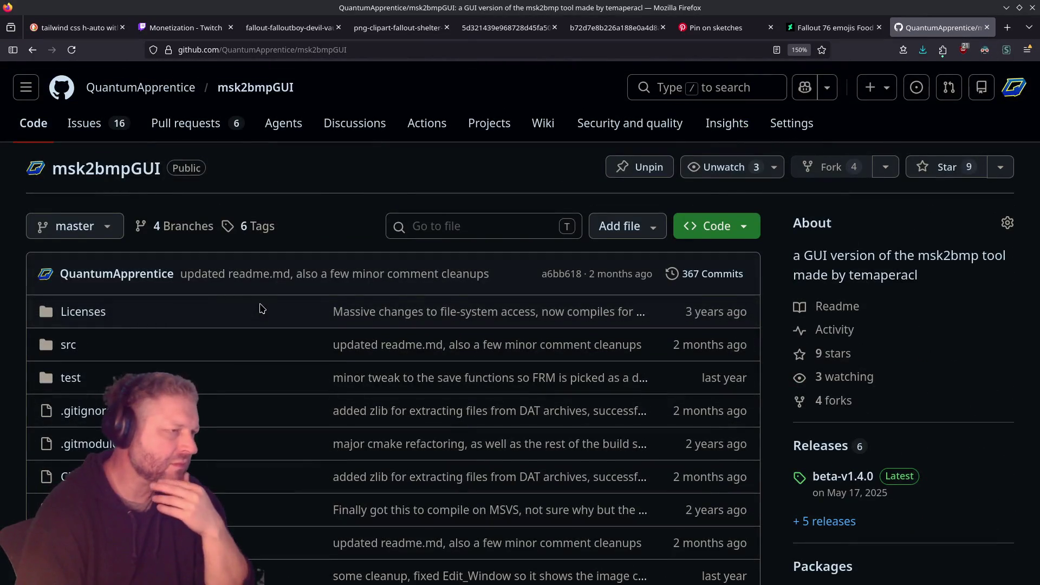
pyautogui.hotkey('alt', 'Left')
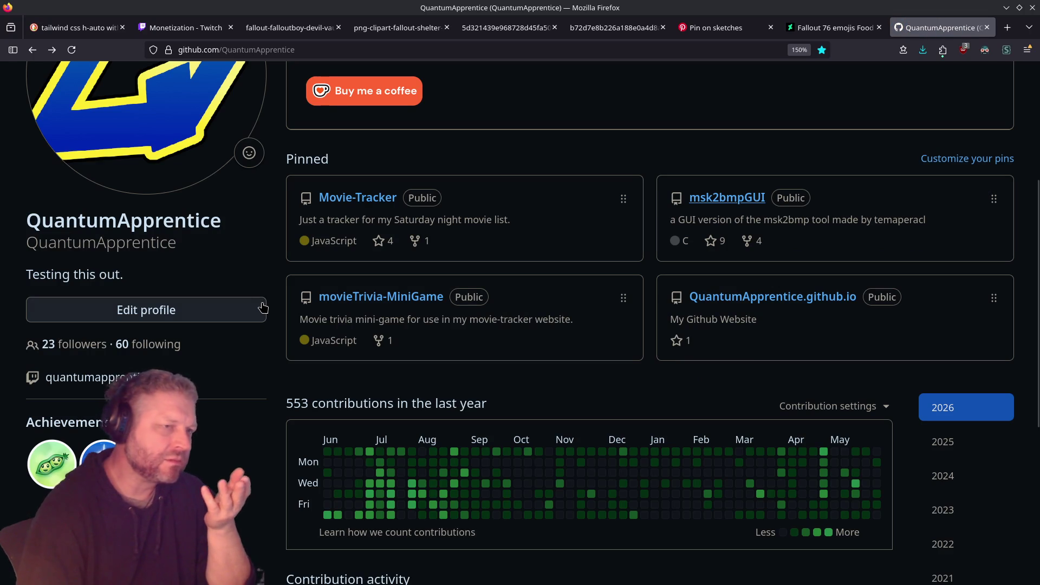
# Sync the orinoco fork with its upstream main branch, then show the Fallout 76 emojis tab
pyautogui.scroll(5, 285, 293)
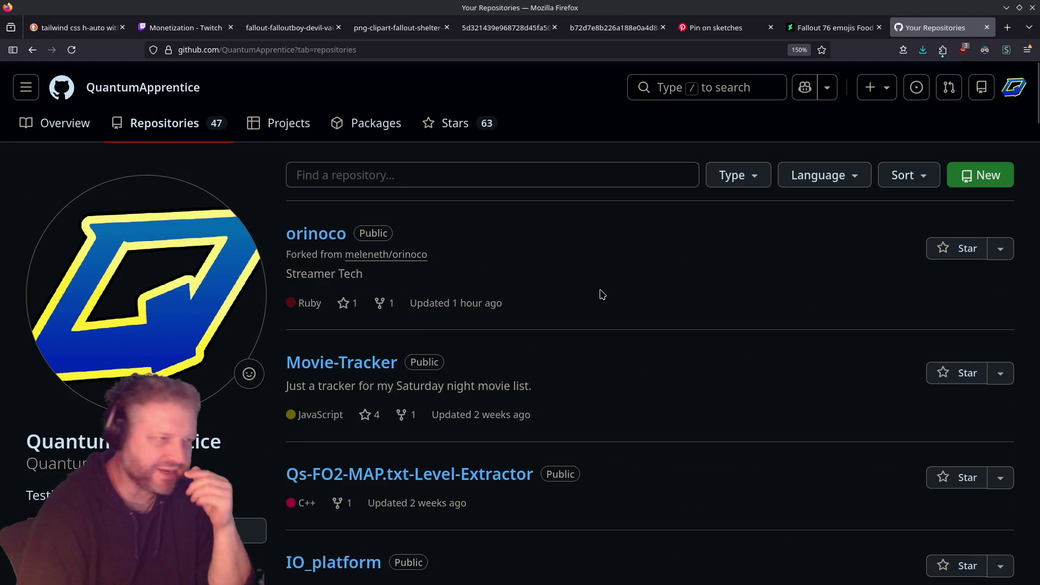
pyautogui.scroll(-2, 318, 186)
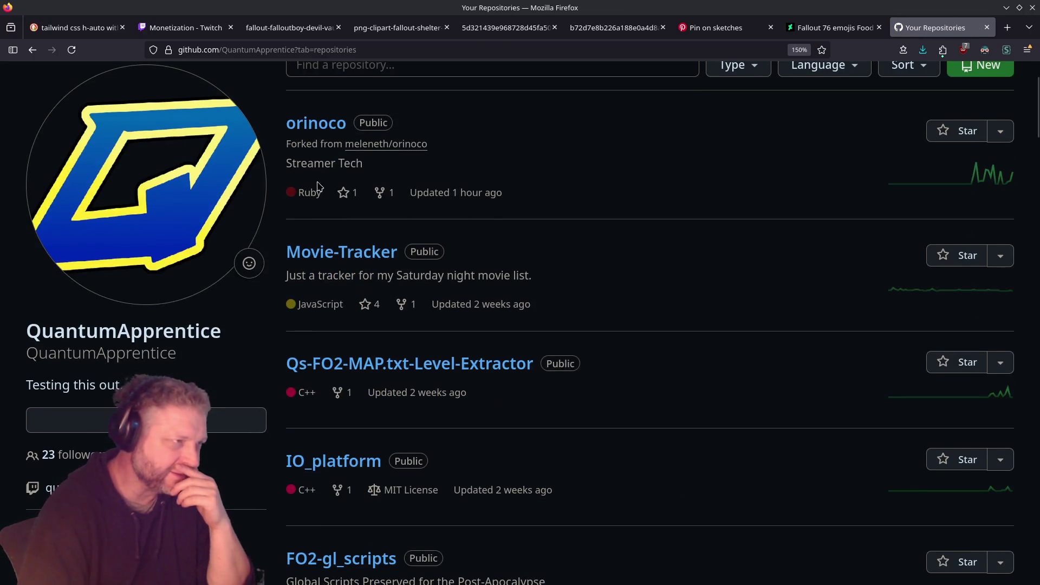
pyautogui.click(316, 130)
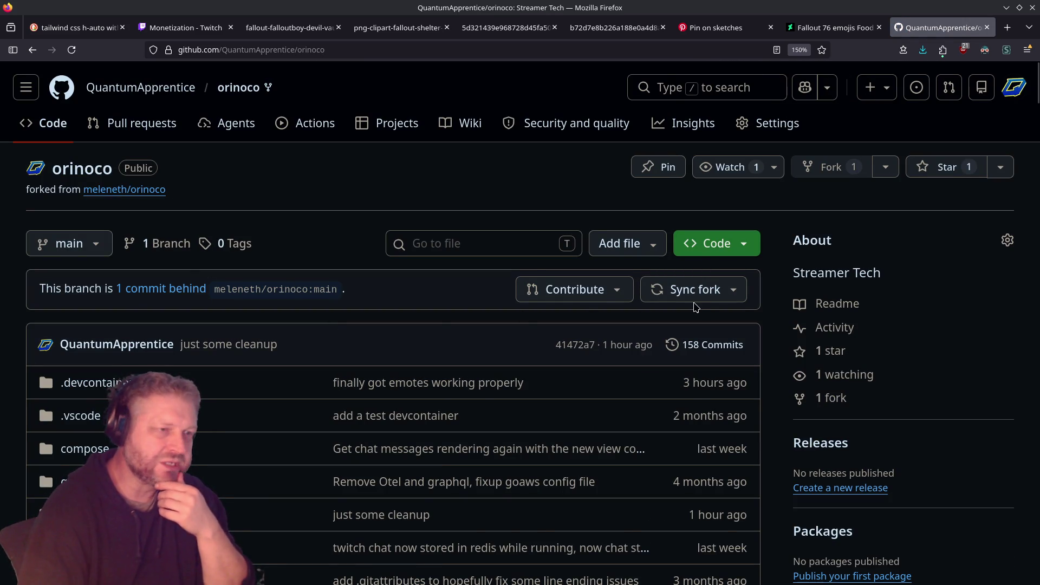
pyautogui.click(696, 295)
pyautogui.click(627, 424)
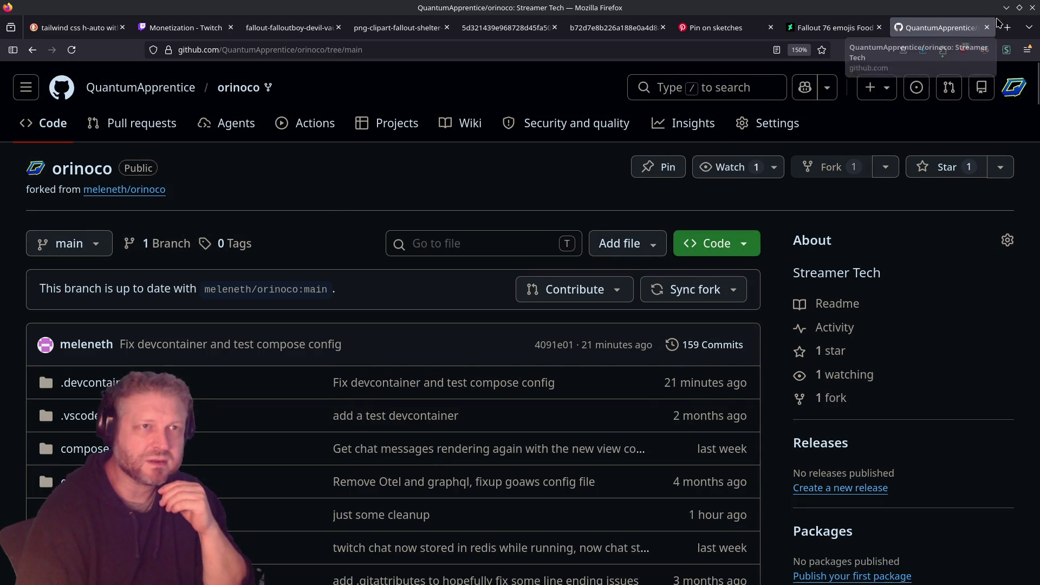
pyautogui.click(836, 27)
pyautogui.click(1019, 7)
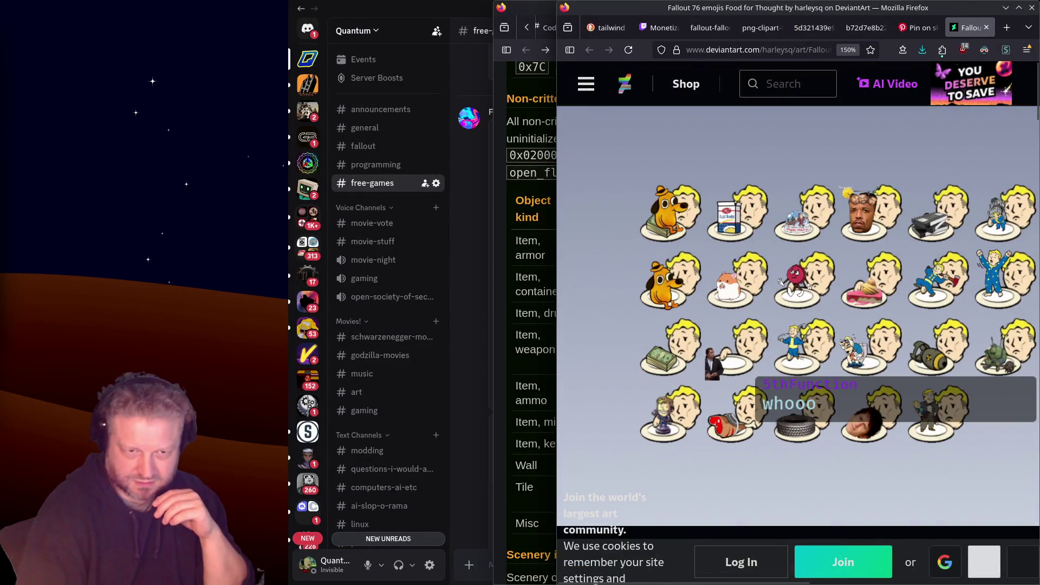
# Open a terminal and cd into the Programming/Twitch Viewers orinoco folder using Tab completion
pyautogui.hotkey('ctrl', 'alt', 't')
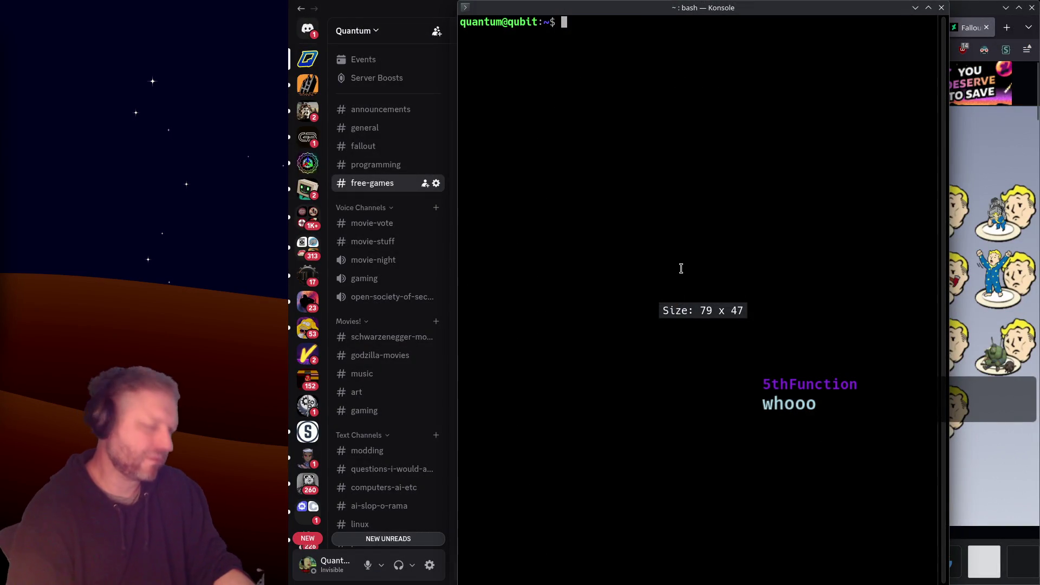
pyautogui.write('cd Pr')
pyautogui.press('Tab')
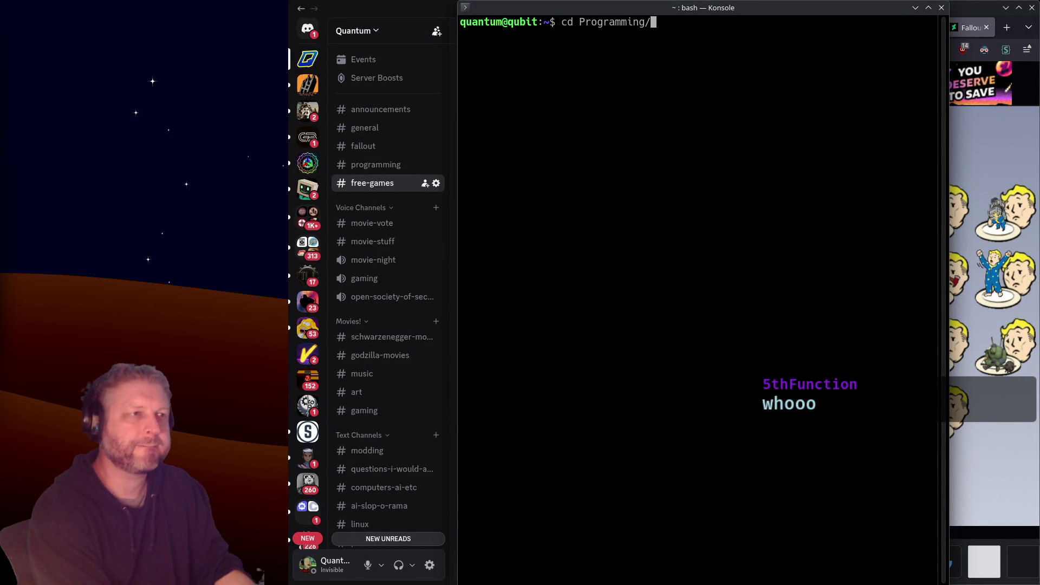
pyautogui.write('T')
pyautogui.press('Tab')
pyautogui.write('e')
pyautogui.press('Tab')
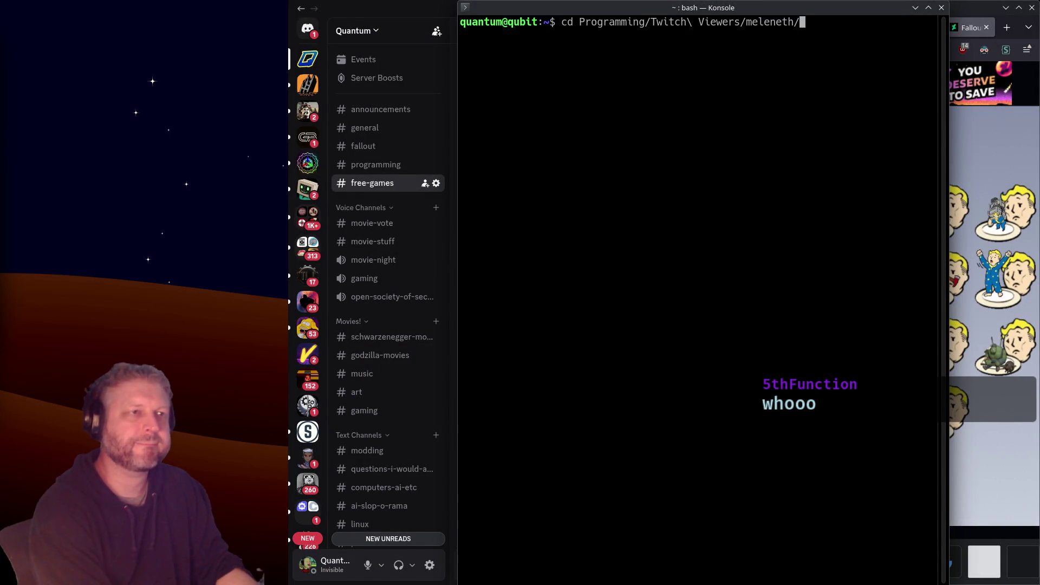
pyautogui.write('o')
pyautogui.press('Tab')
pyautogui.press('Return')
# Check git status and stash the uncommitted changes in the local orinoco repo
pyautogui.write('git pu')
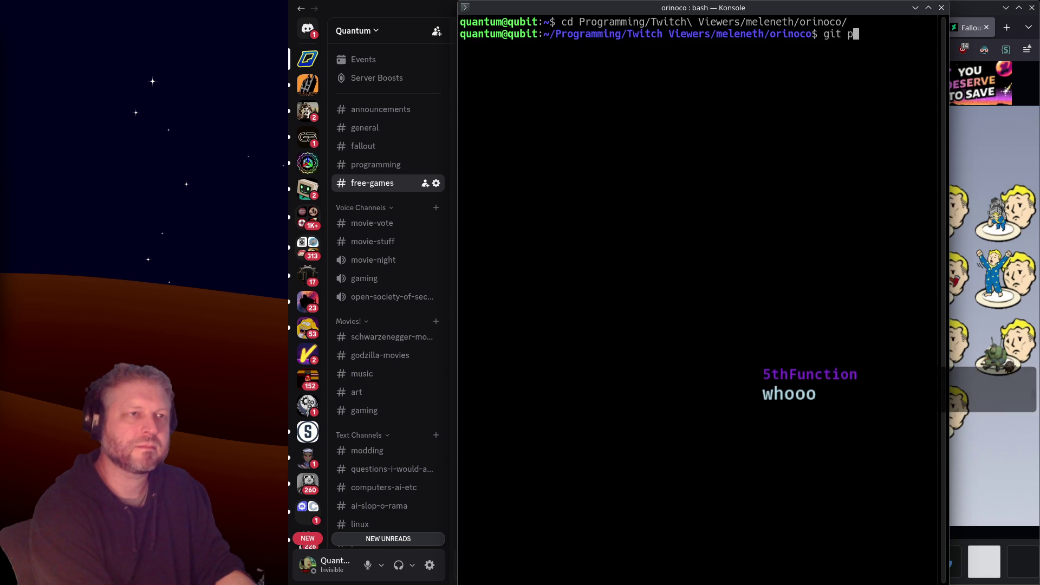
pyautogui.press('BackSpace')
pyautogui.press('BackSpace')
pyautogui.write('status')
pyautogui.press('Return')
pyautogui.write('git stash')
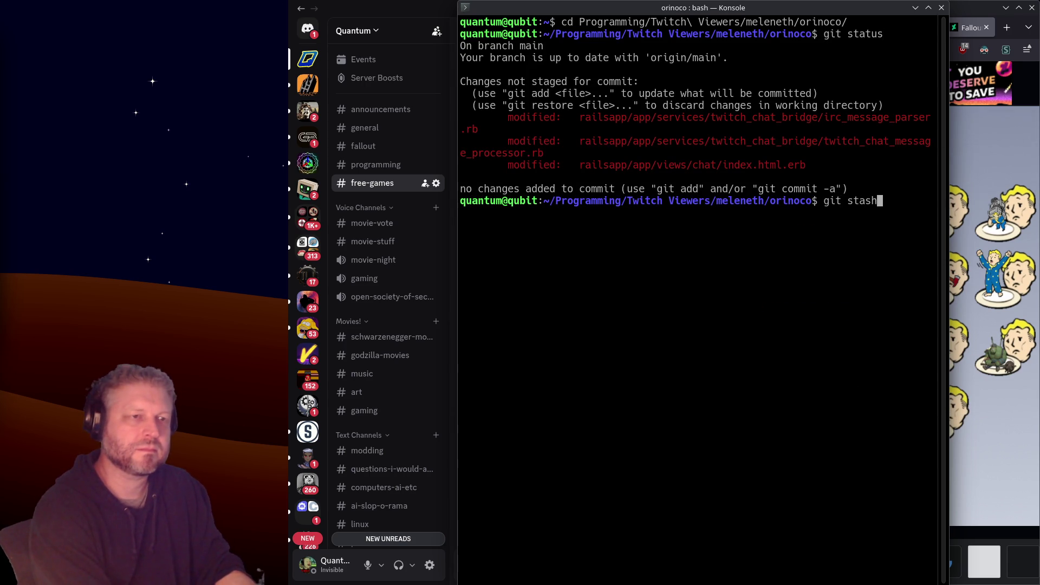
pyautogui.press('Return')
pyautogui.write('tg')
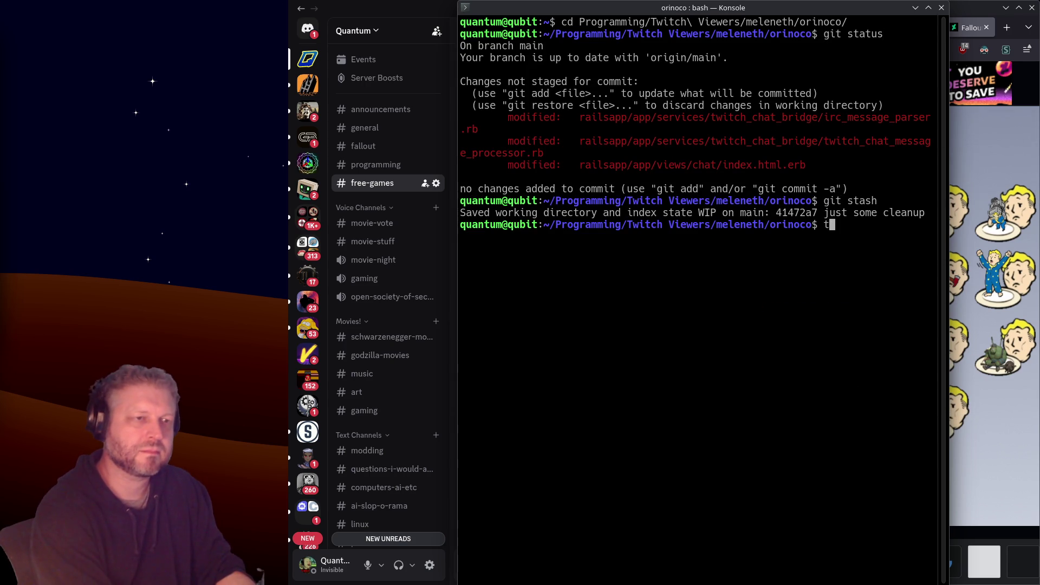
pyautogui.write('pus')
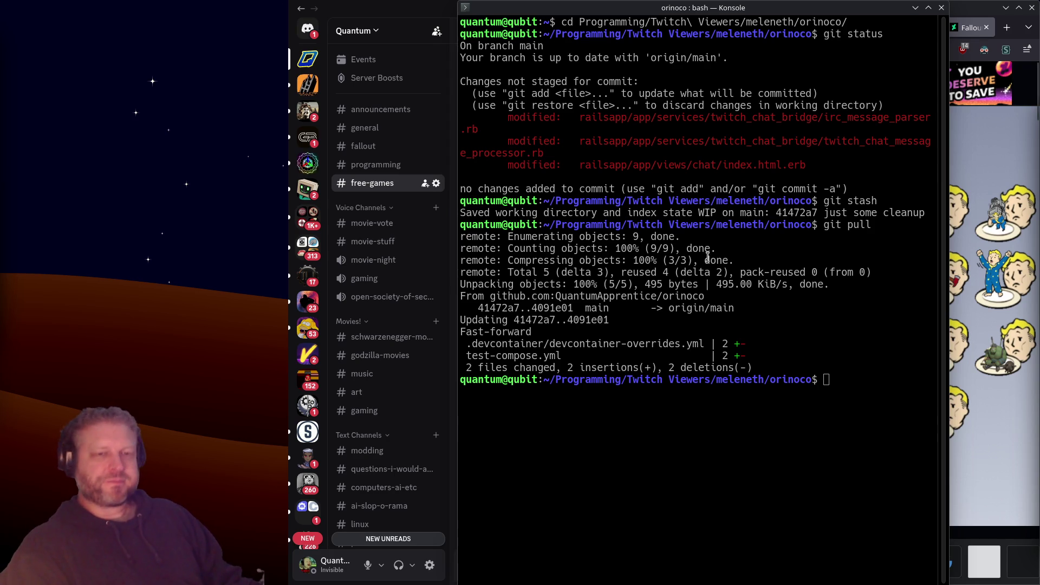
pyautogui.click(971, 26)
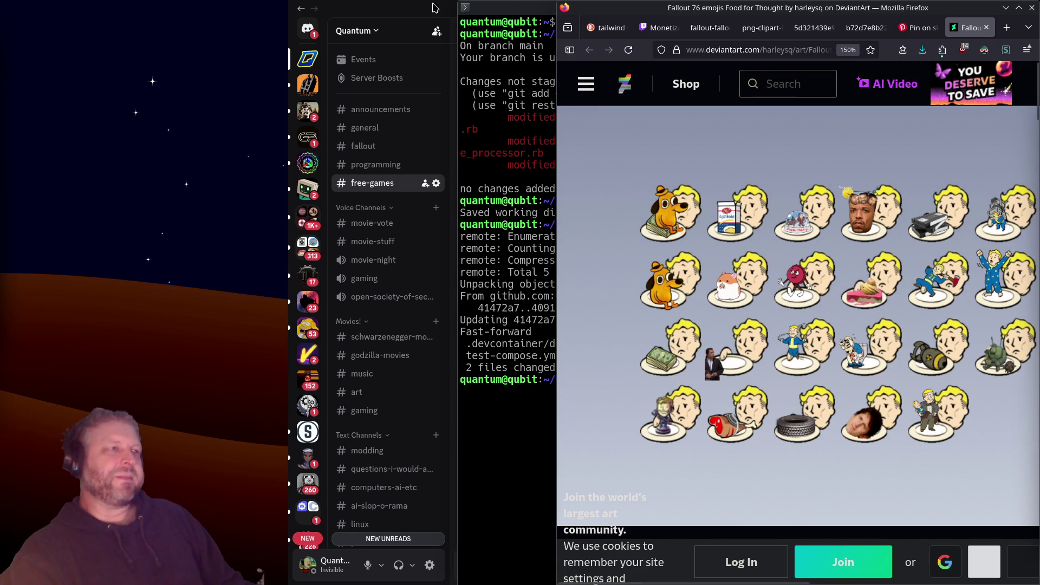
pyautogui.click(509, 10)
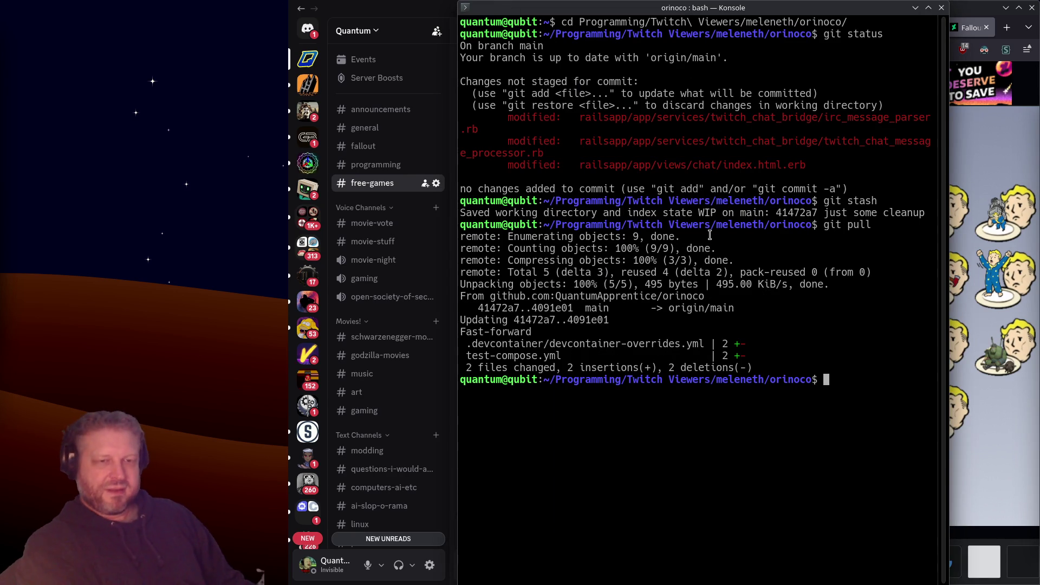
# Open Discord's #memes channel and view the shared comic image full-size, then close it
pyautogui.click(404, 126)
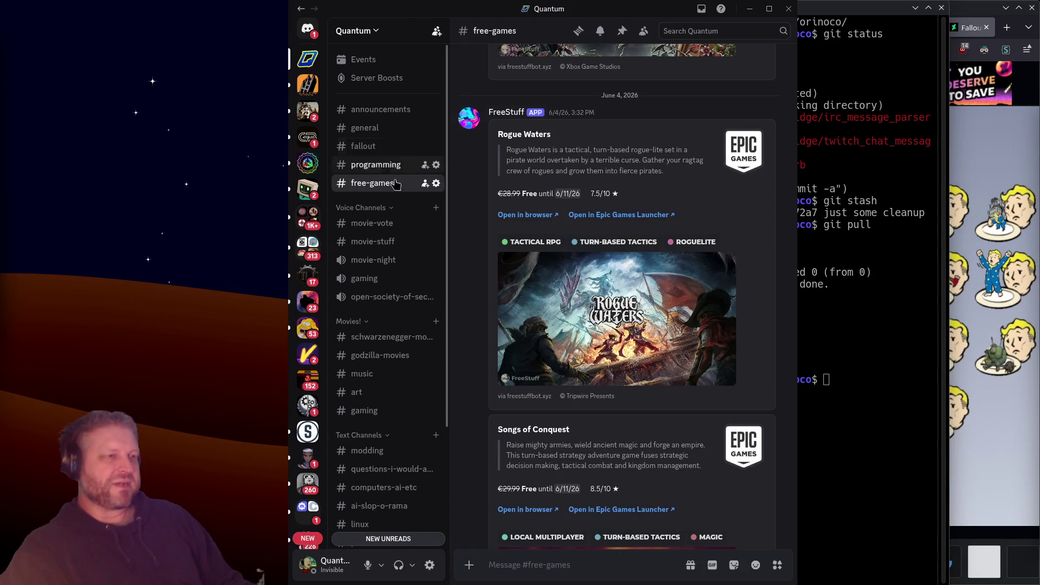
pyautogui.scroll(-3, 531, 274)
pyautogui.scroll(-3, 420, 469)
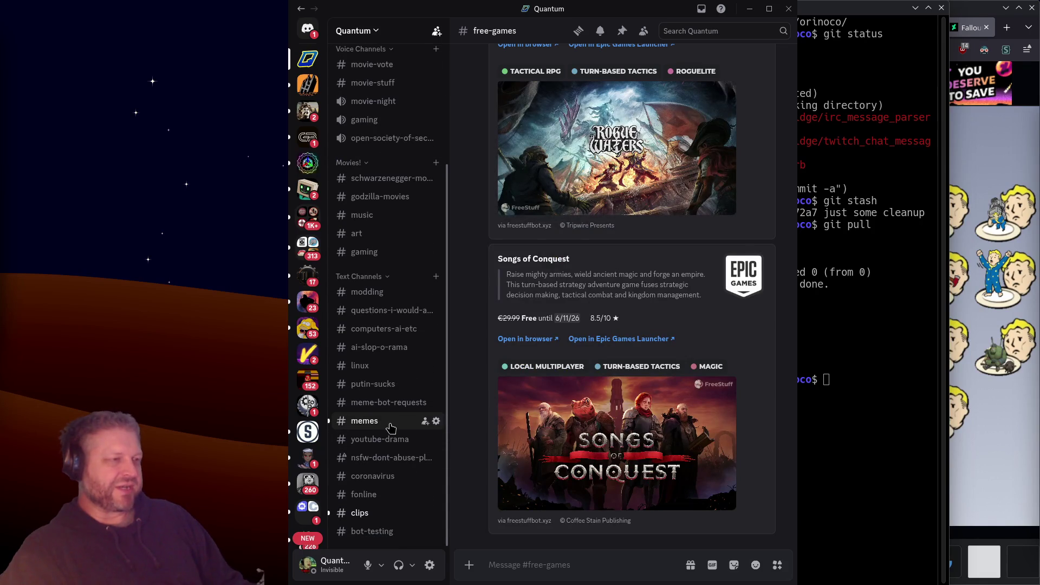
pyautogui.click(395, 421)
pyautogui.click(494, 460)
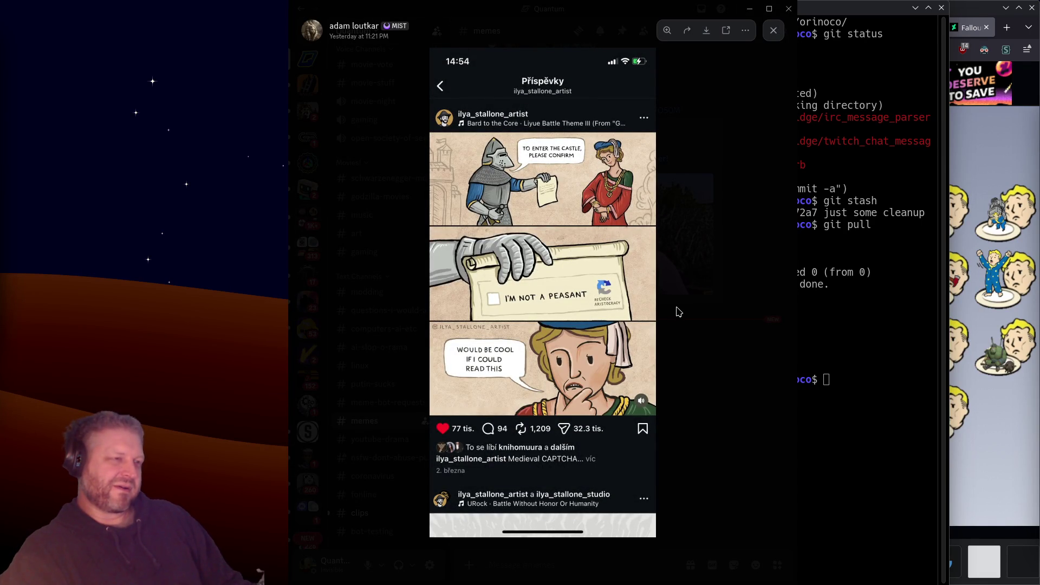
pyautogui.click(710, 351)
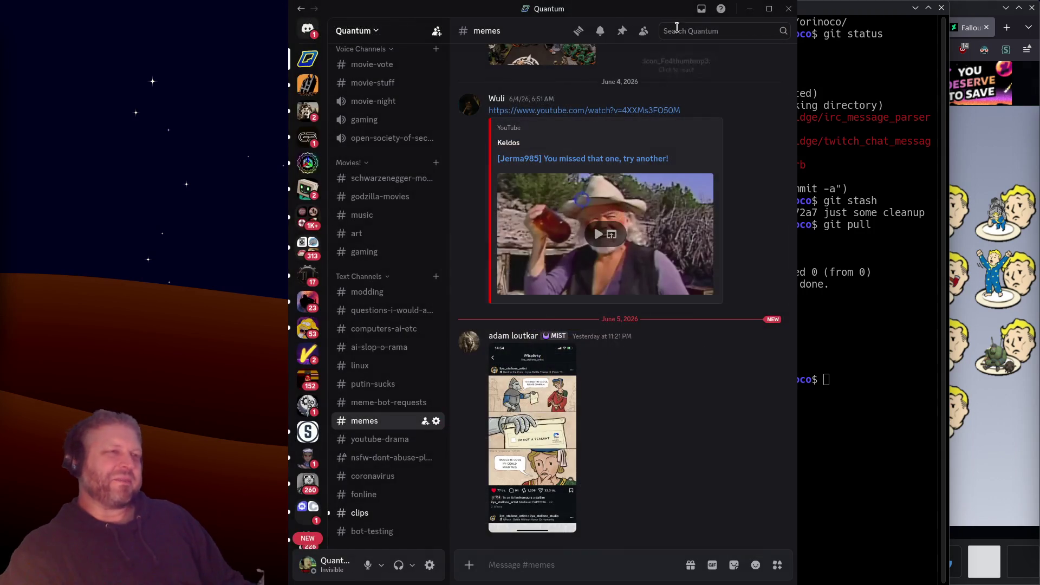
pyautogui.press('super+Down')
pyautogui.press('super+Down')
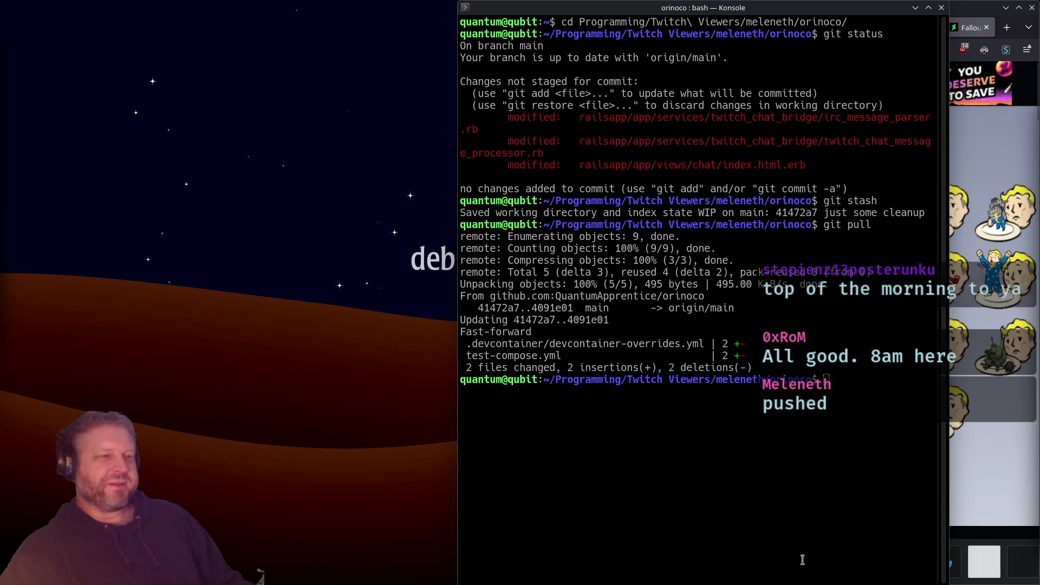
# Clear the terminal and run git pull main:main, interrupting it with Ctrl+C when it hangs
pyautogui.click(789, 471)
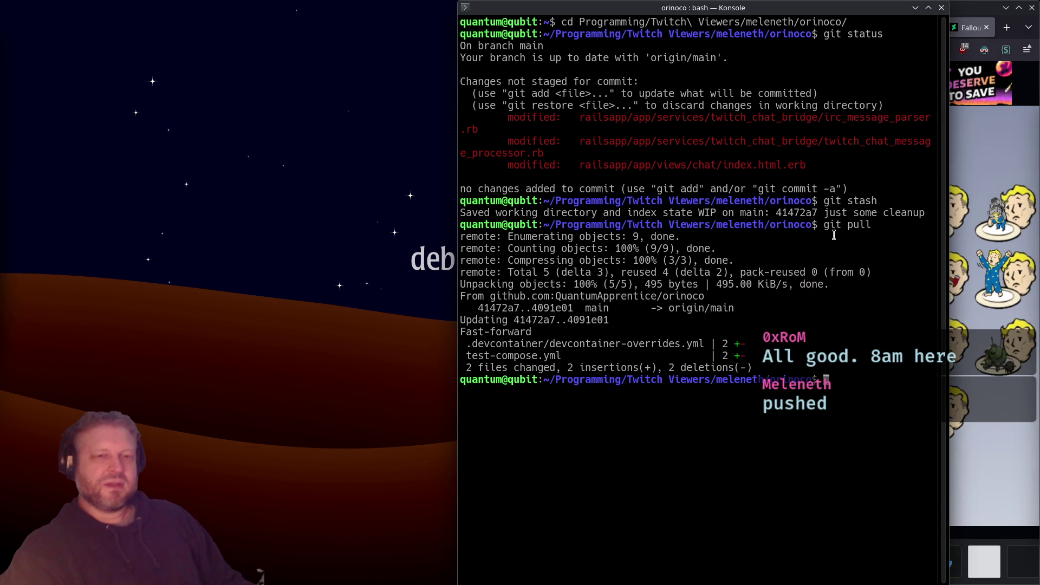
pyautogui.write('clear')
pyautogui.press('Return')
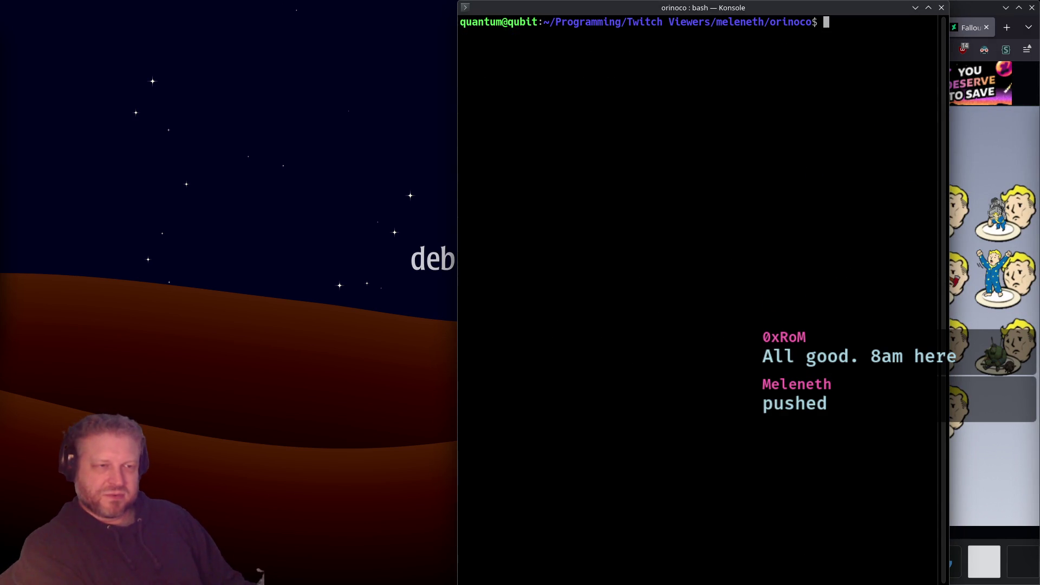
pyautogui.write('git pull main')
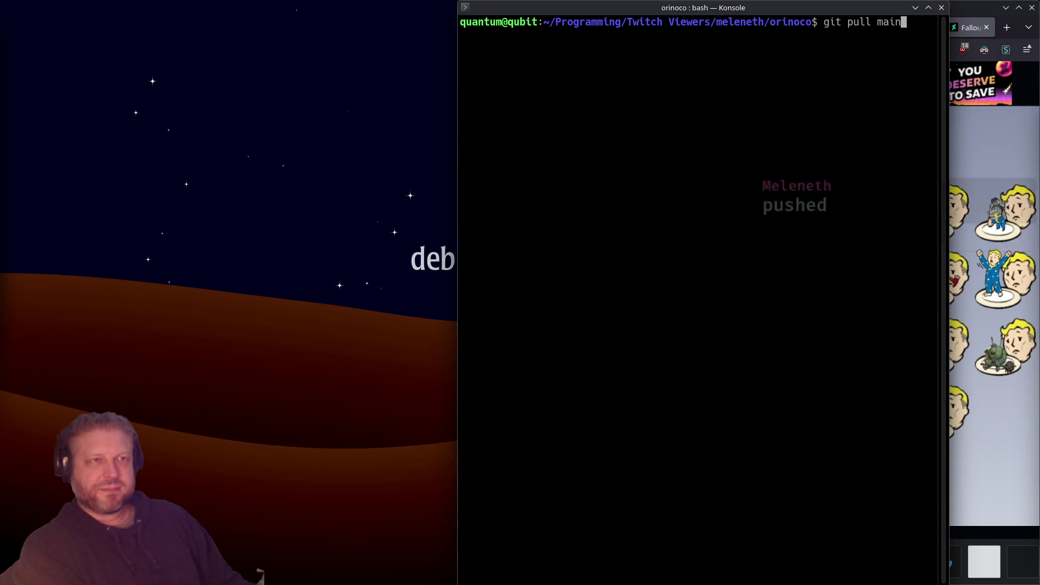
pyautogui.write(':main')
pyautogui.press('Return')
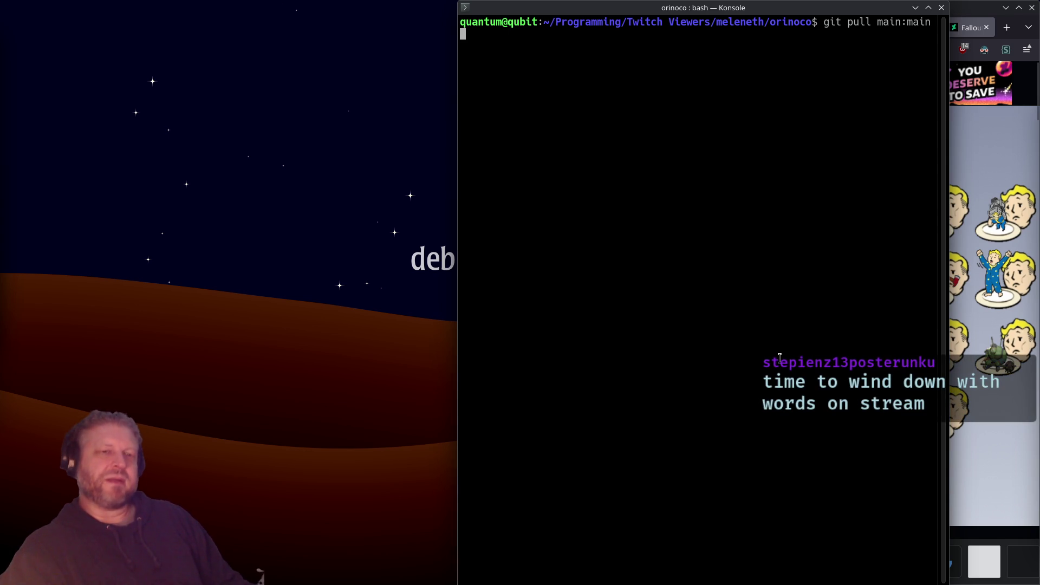
pyautogui.hotkey('ctrl', 'c')
# Rerun the pull with the collaborator's remote name added, then clear the error output
pyautogui.press('Up')
pyautogui.press('Left')
pyautogui.press('Left')
pyautogui.press('Left')
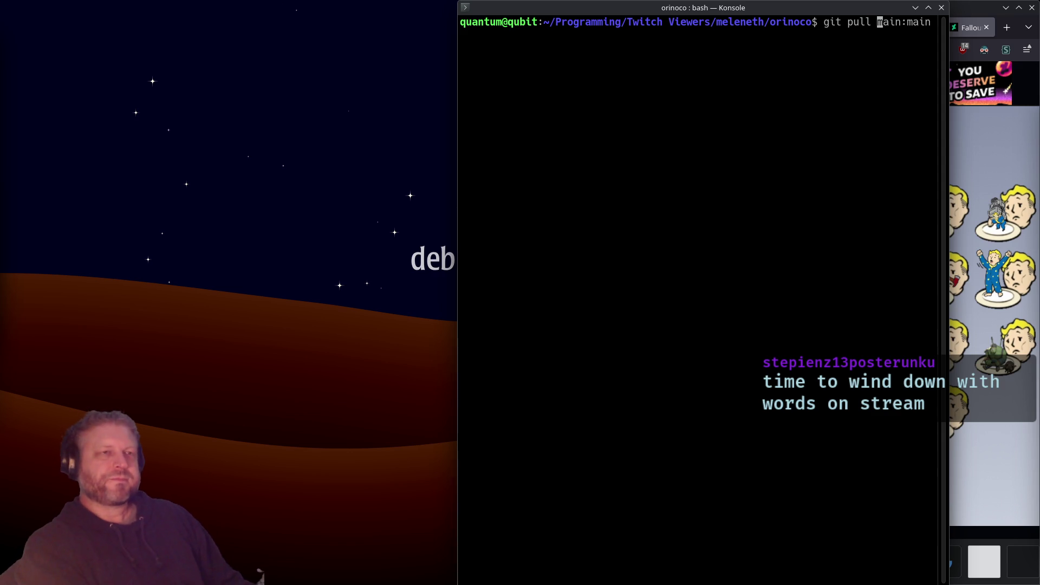
pyautogui.write('me')
pyautogui.write('leneth m')
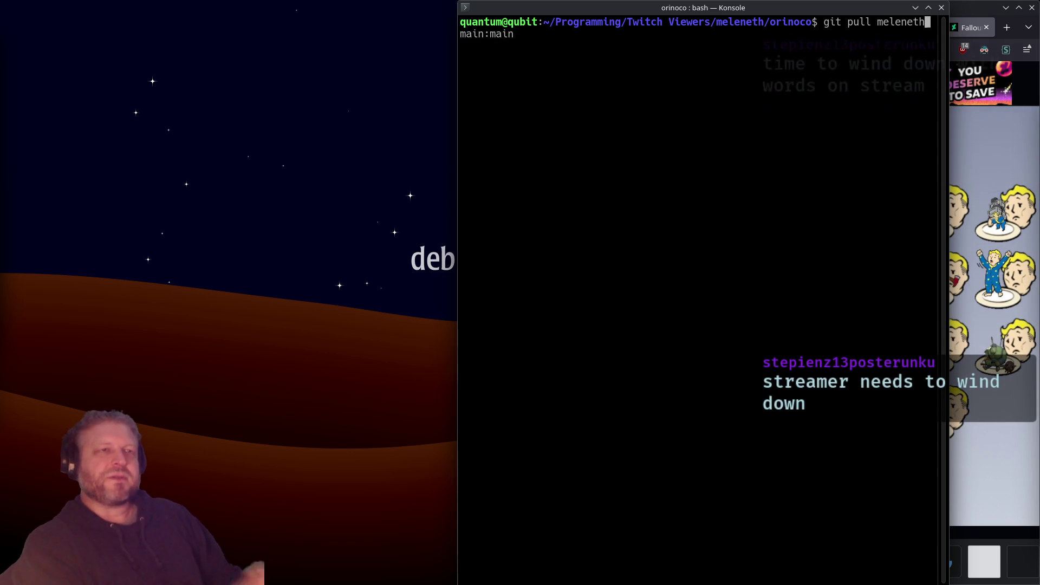
pyautogui.press('Return')
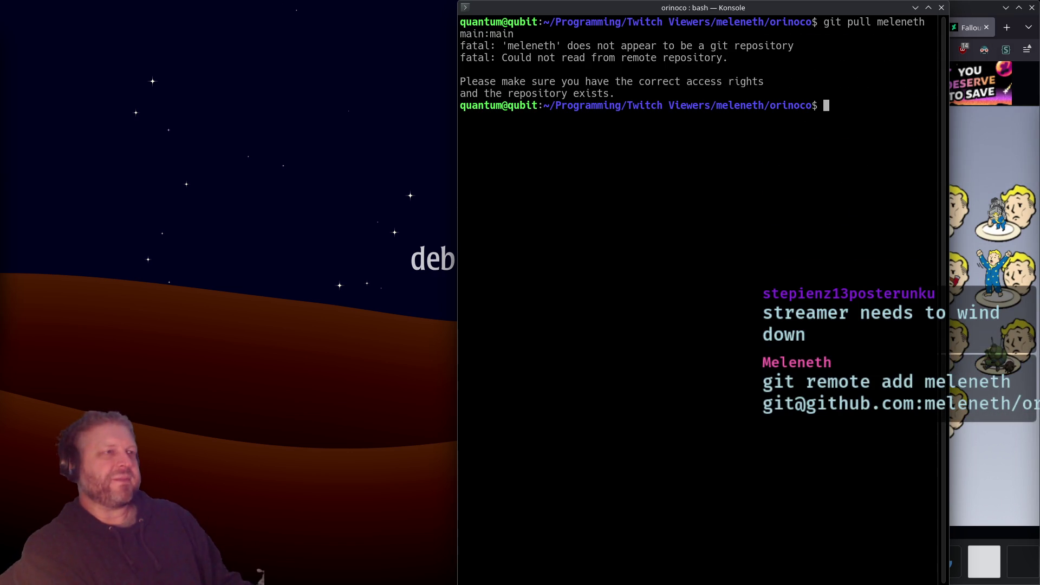
pyautogui.write('clear')
pyautogui.press('Return')
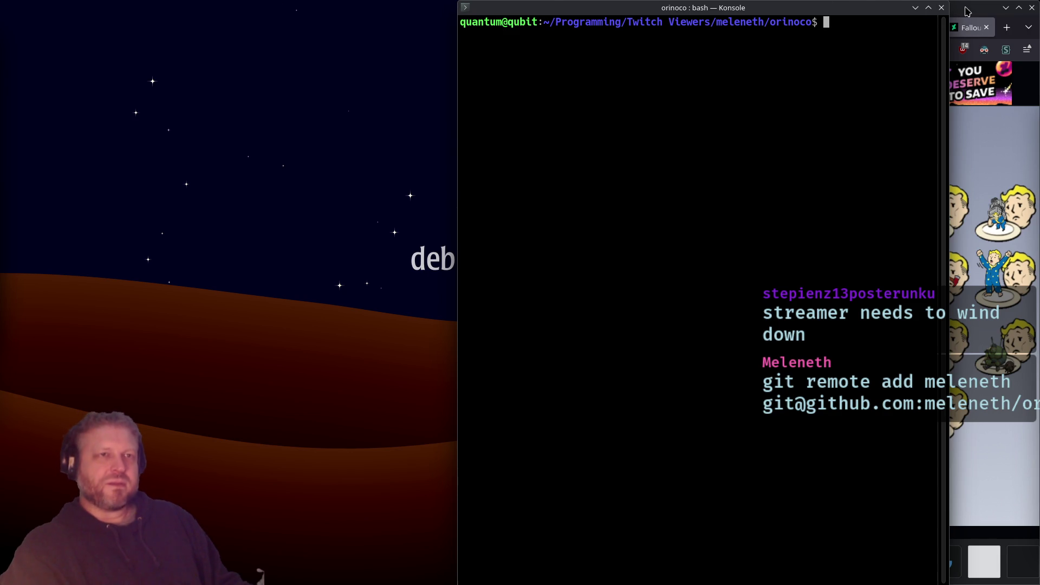
# Open the GitHub profile in a new Firefox tab, then paste a git remote add command into Konsole
pyautogui.click(971, 27)
pyautogui.click(1006, 27)
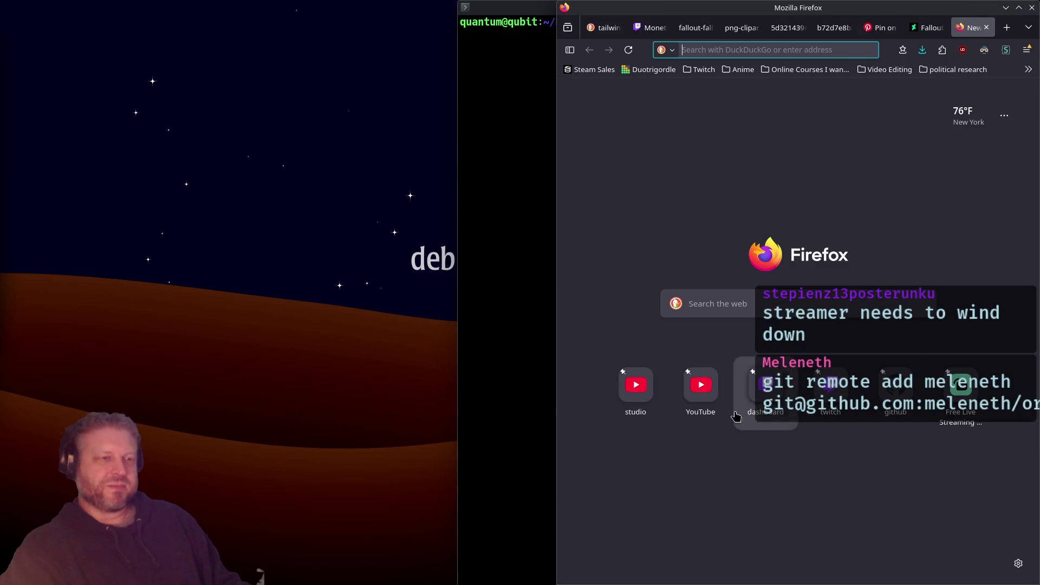
pyautogui.click(877, 394)
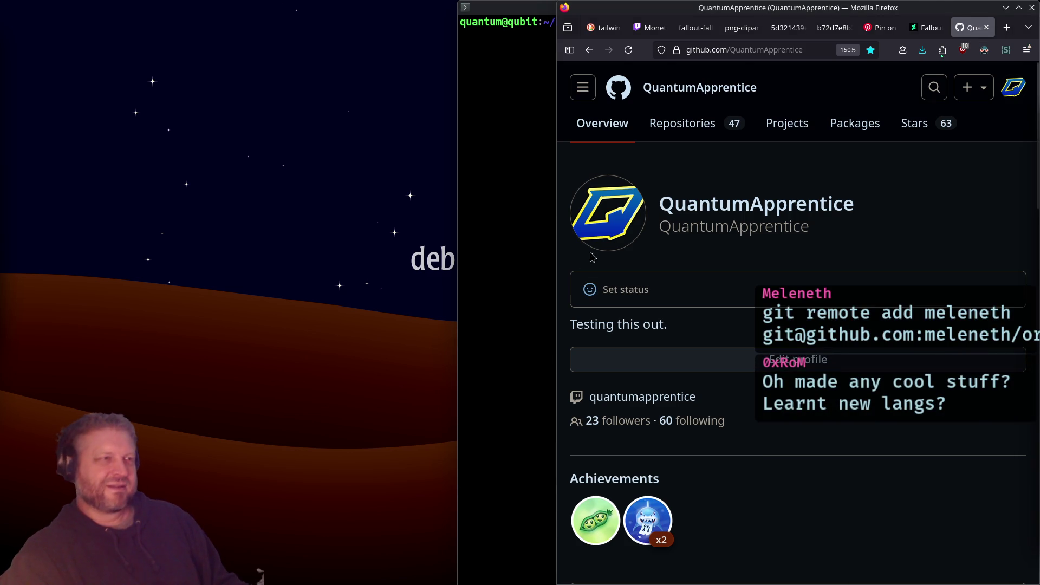
pyautogui.click(528, 233)
pyautogui.hotkey('ctrl', 'shift', 'v')
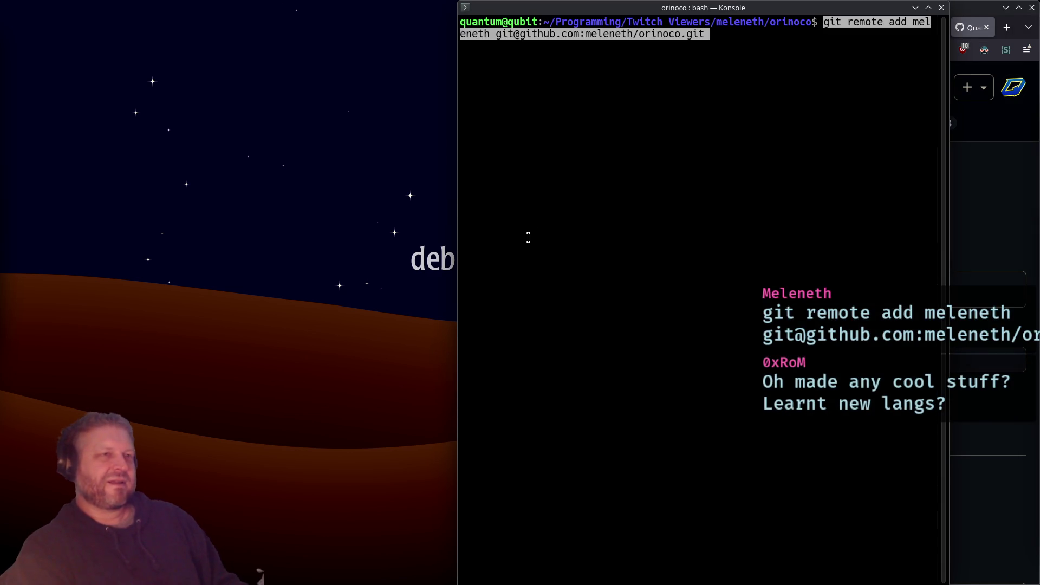
# Add the collaborator's orinoco remote and pull its main branch into local main
pyautogui.press('Return')
pyautogui.write('git pull meleneth main:main')
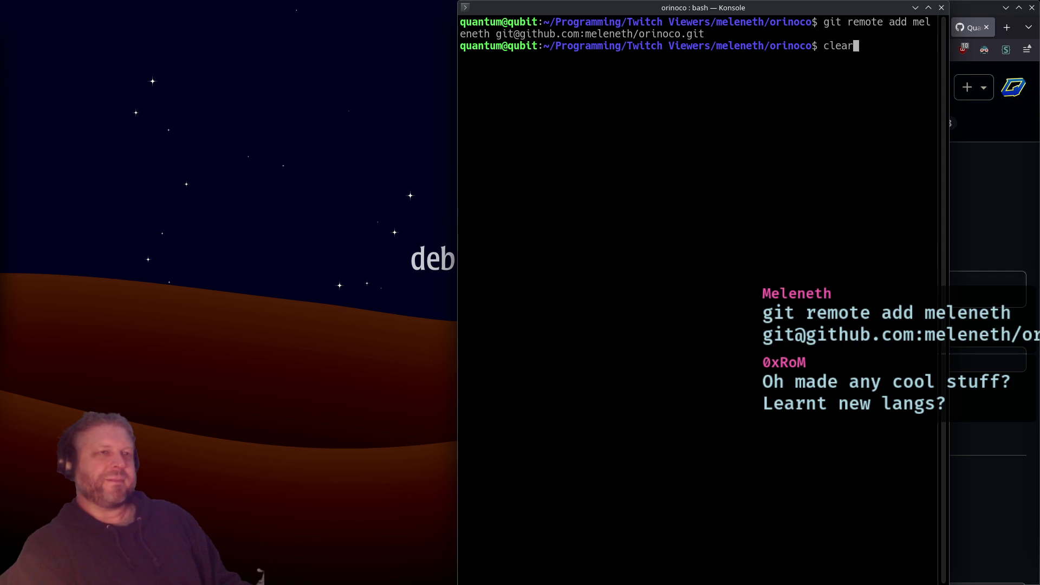
pyautogui.press('Return')
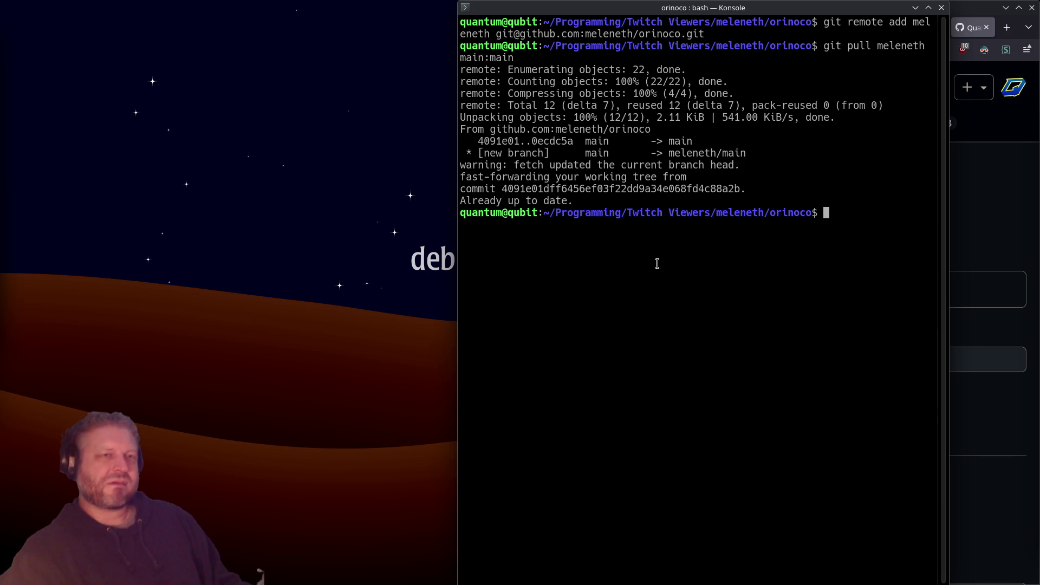
pyautogui.click(962, 220)
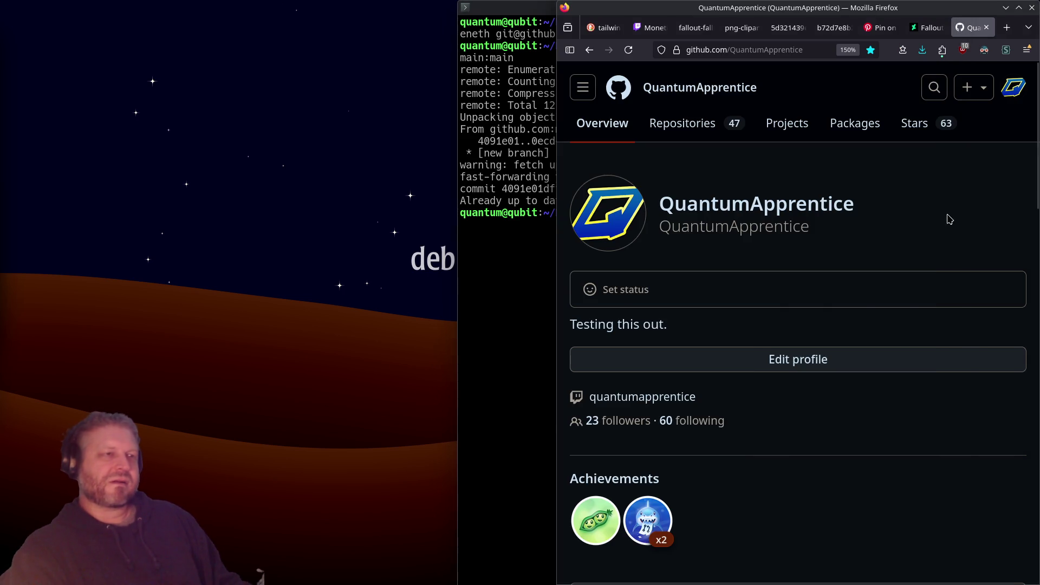
# Update the GitHub orinoco fork from upstream to commit 0ecdc5a via Sync fork
pyautogui.click(714, 131)
pyautogui.doubleClick(729, 8)
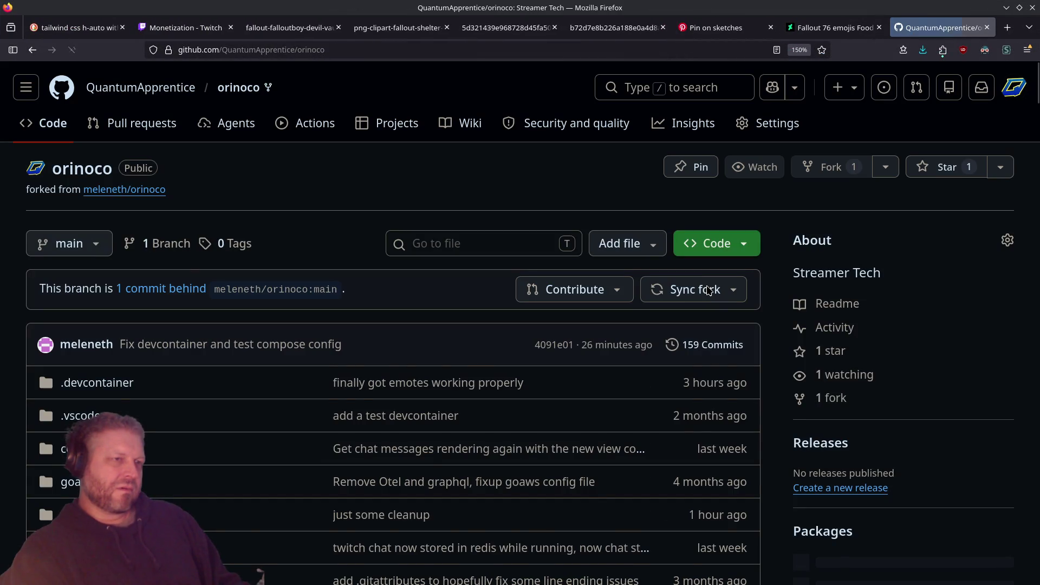
pyautogui.click(708, 290)
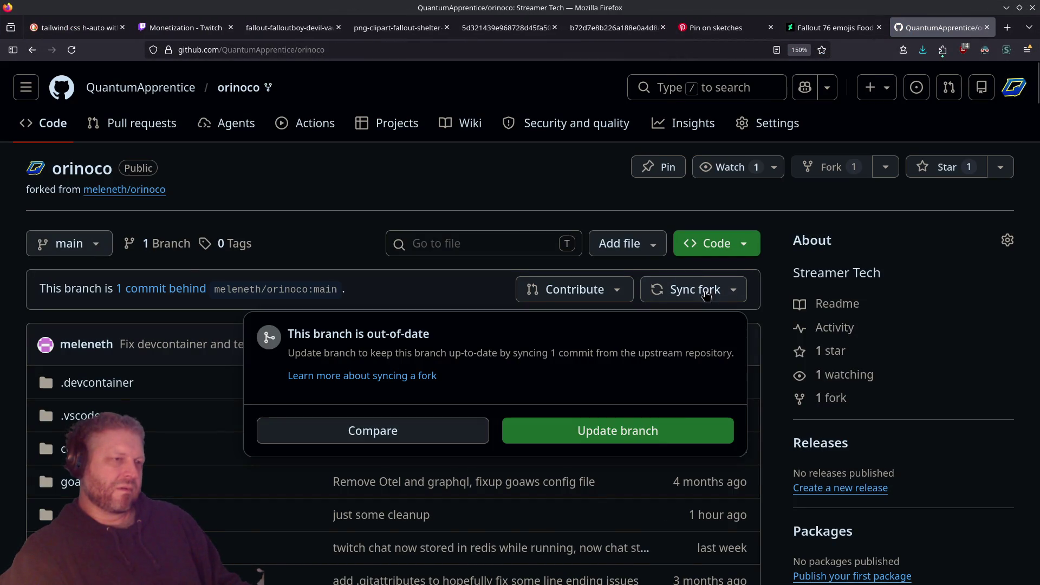
pyautogui.click(678, 423)
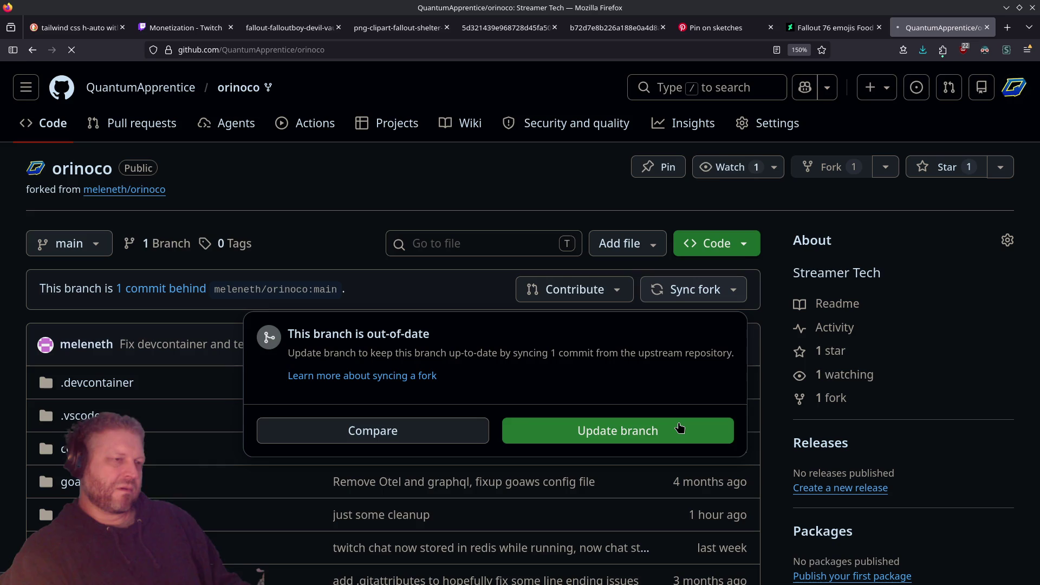
pyautogui.press('super+Right')
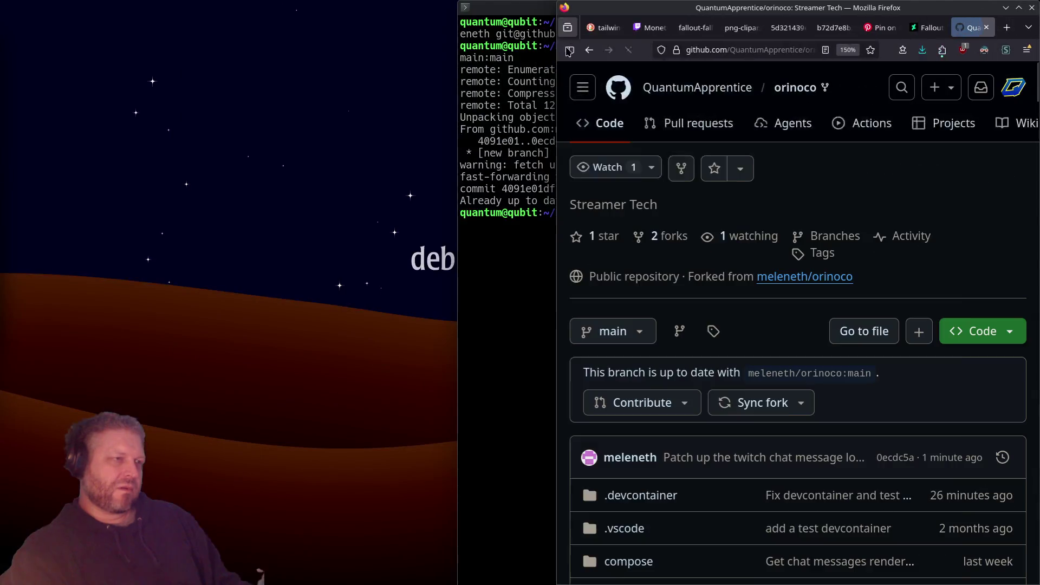
pyautogui.click(530, 294)
# Run git pull from the fork's origin remote and review earlier commands in history
pyautogui.write('git pull')
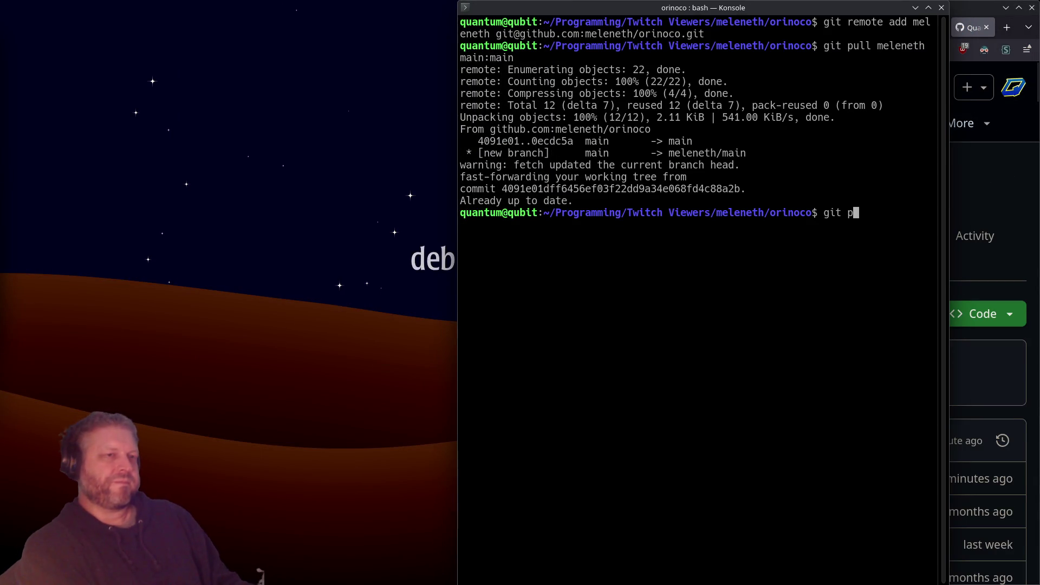
pyautogui.press('Return')
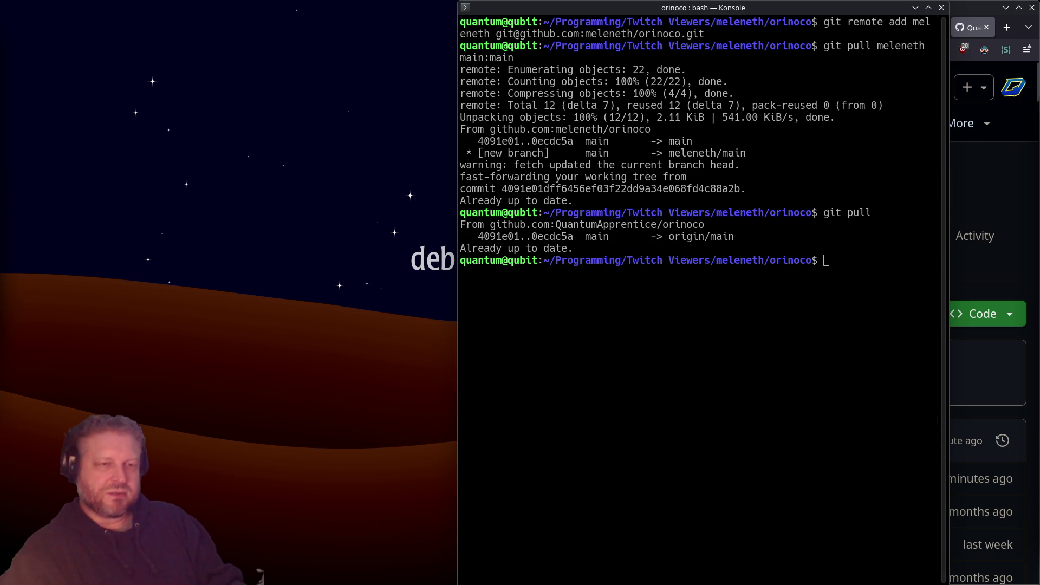
pyautogui.press('Up')
pyautogui.press('Up')
pyautogui.press('Up')
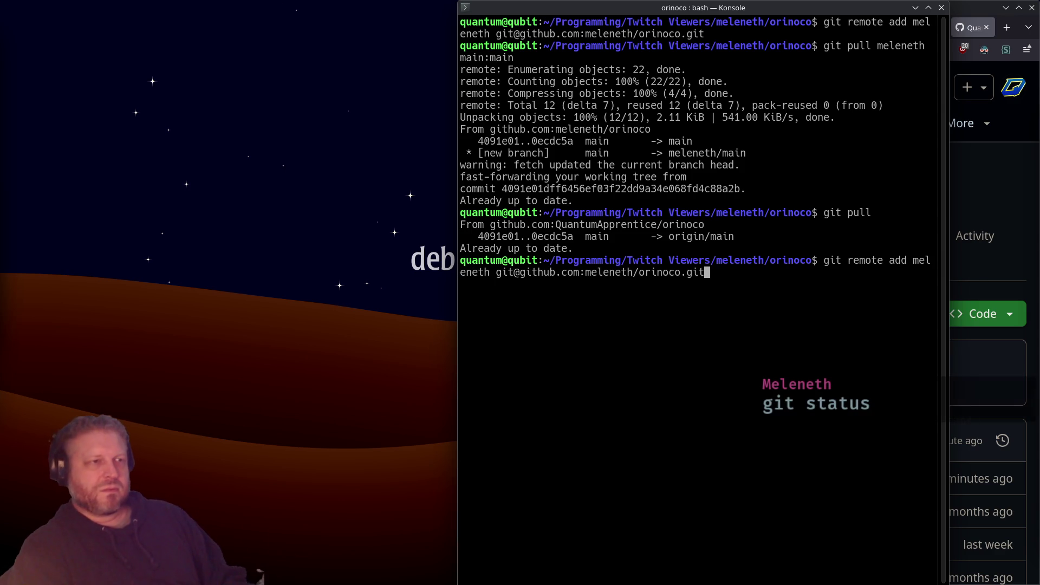
pyautogui.press('Down')
pyautogui.press('Down')
pyautogui.press('Up')
pyautogui.press('Up')
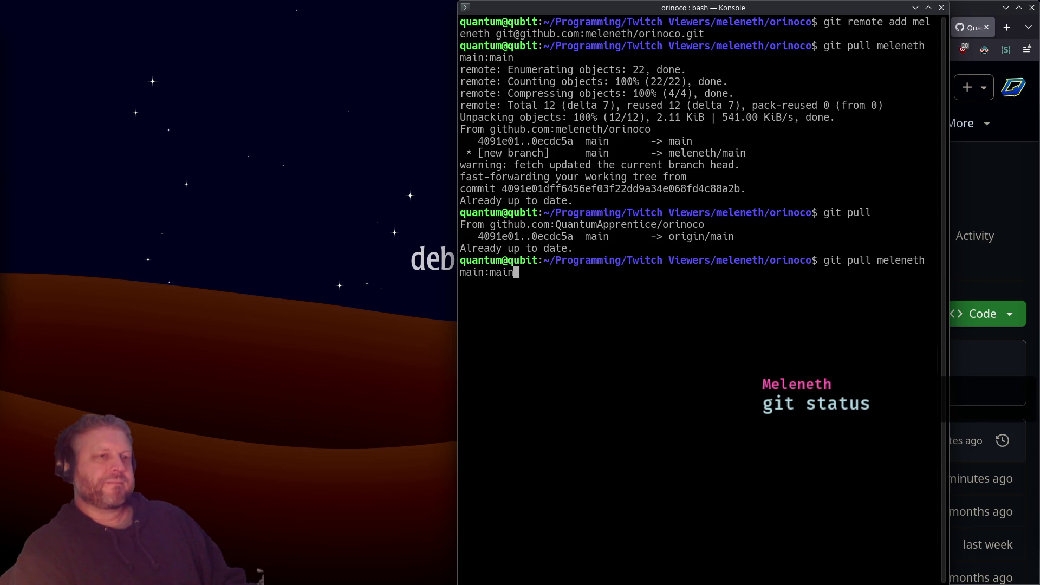
pyautogui.press('Up')
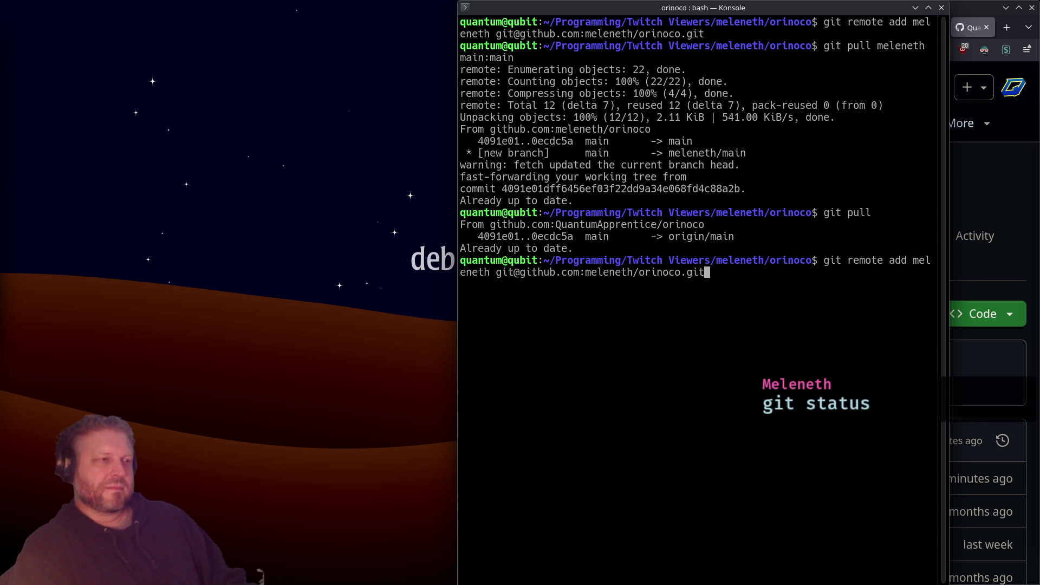
pyautogui.press('Down')
pyautogui.press('Down')
pyautogui.press('Down')
# Run git branch, git status and git pull to confirm main is up to date with origin/main
pyautogui.write('git')
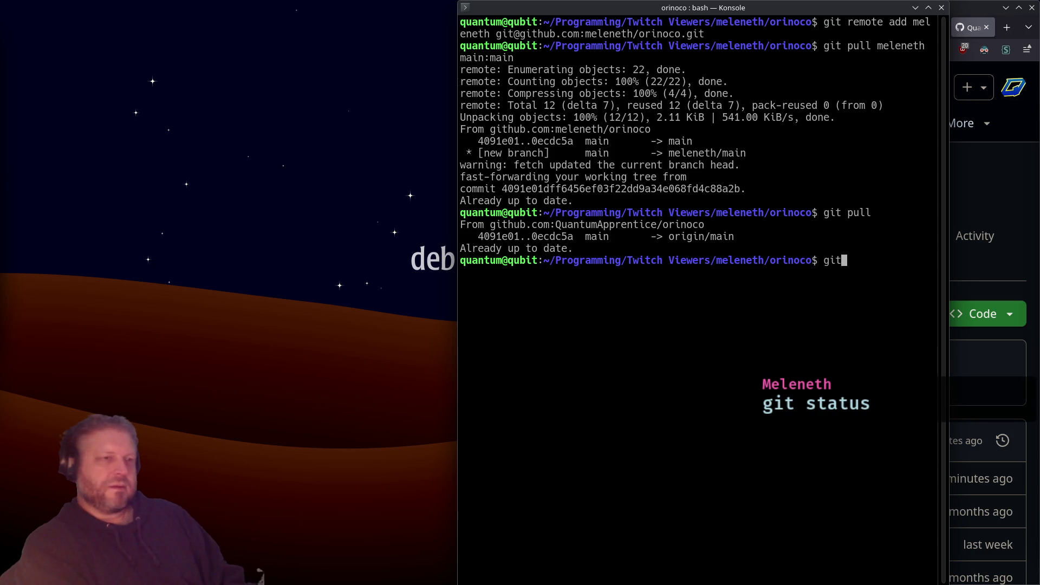
pyautogui.write(' branch')
pyautogui.press('Return')
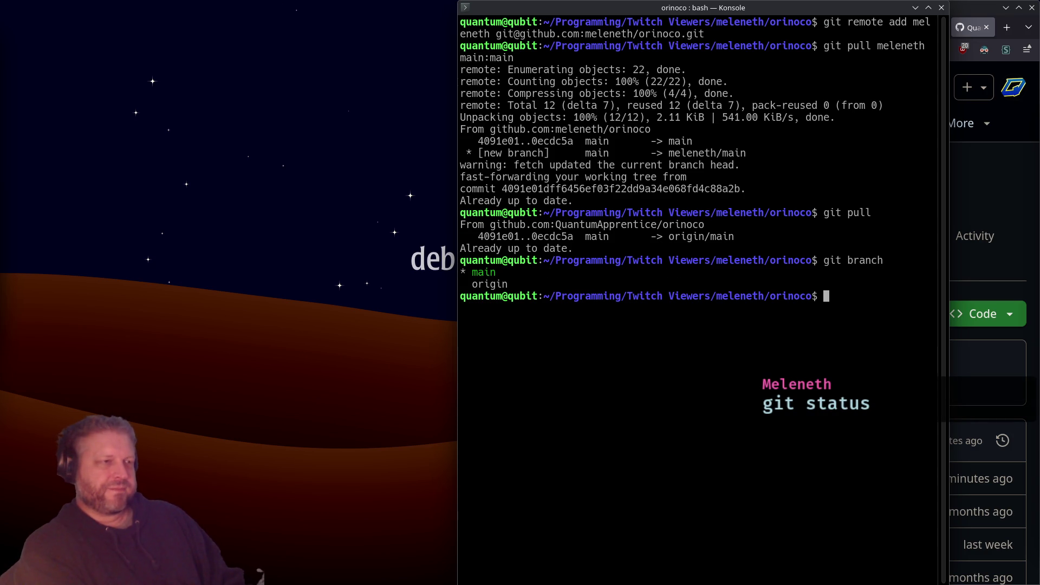
pyautogui.write('gitr')
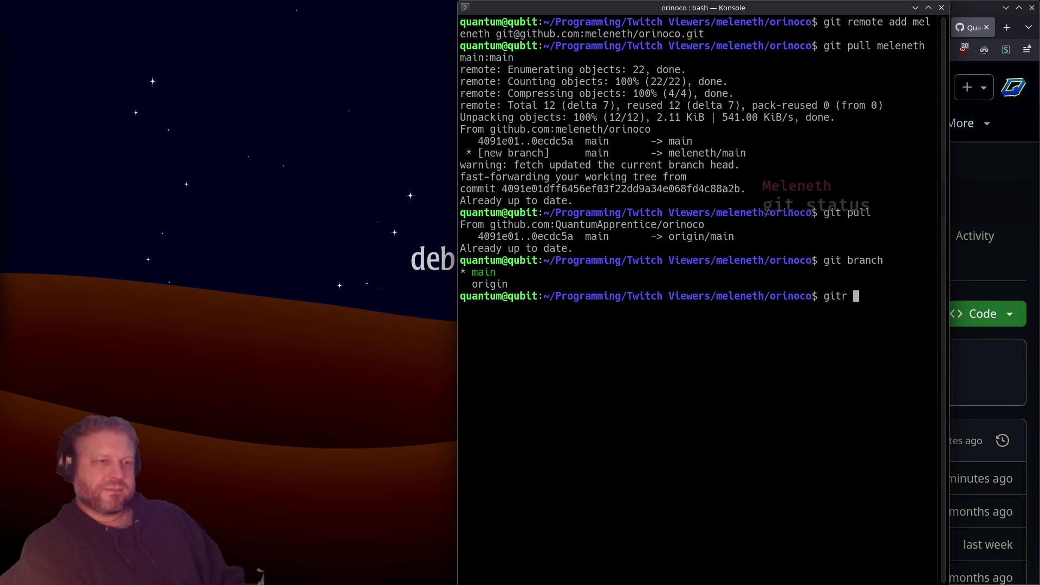
pyautogui.write('tatus')
pyautogui.press('Return')
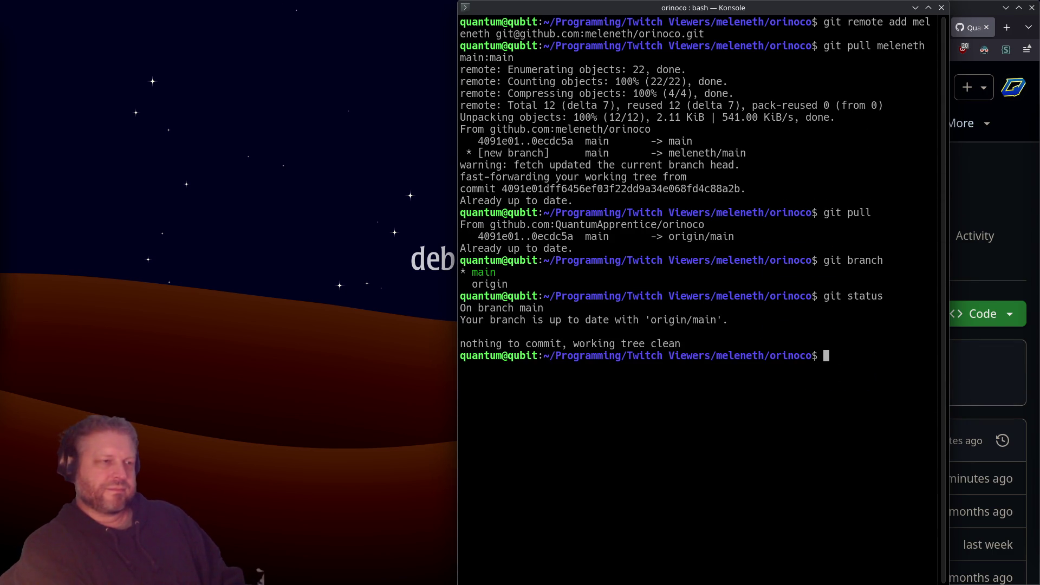
pyautogui.write('git pou')
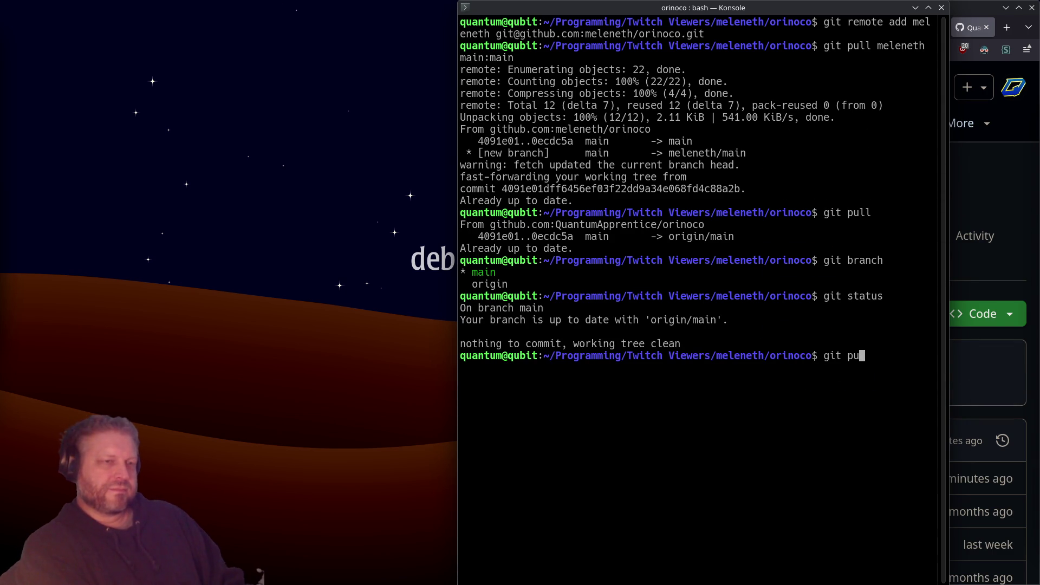
pyautogui.write('ll')
pyautogui.press('Return')
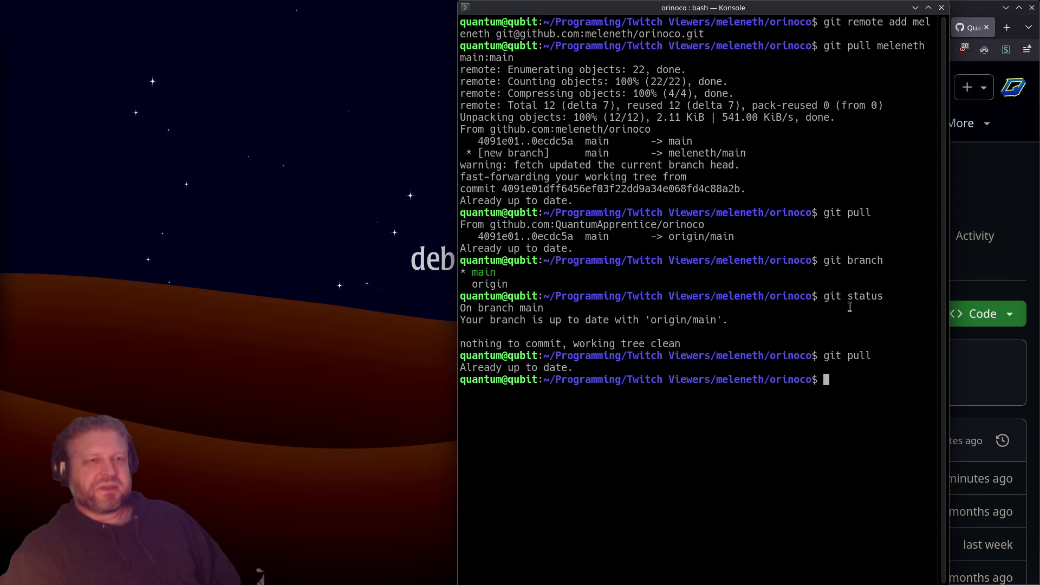
# Open the GitHub profile from a new-tab shortcut in its own Firefox window and scroll its pinned repositories
pyautogui.click(987, 200)
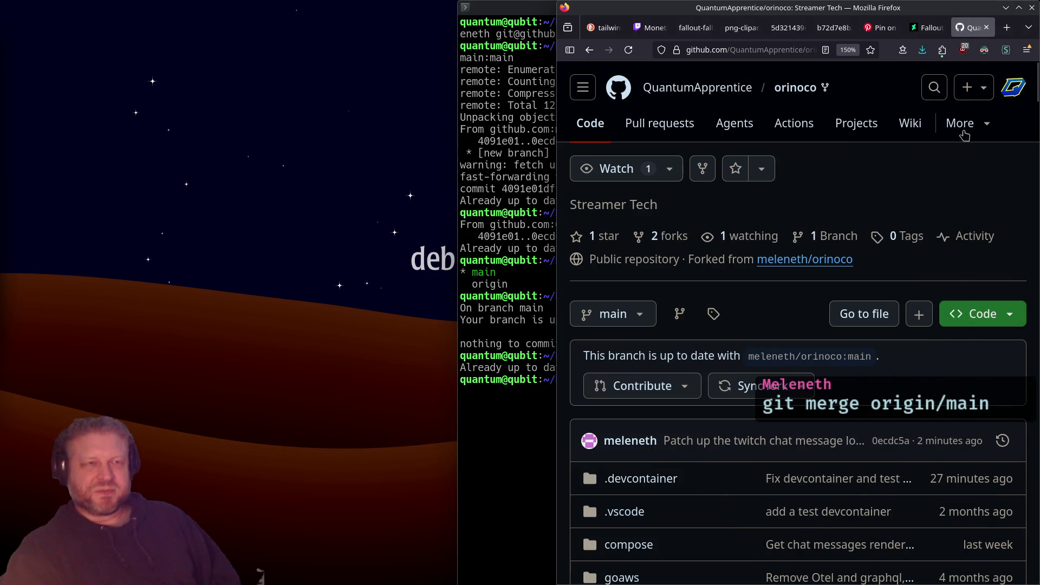
pyautogui.click(1006, 33)
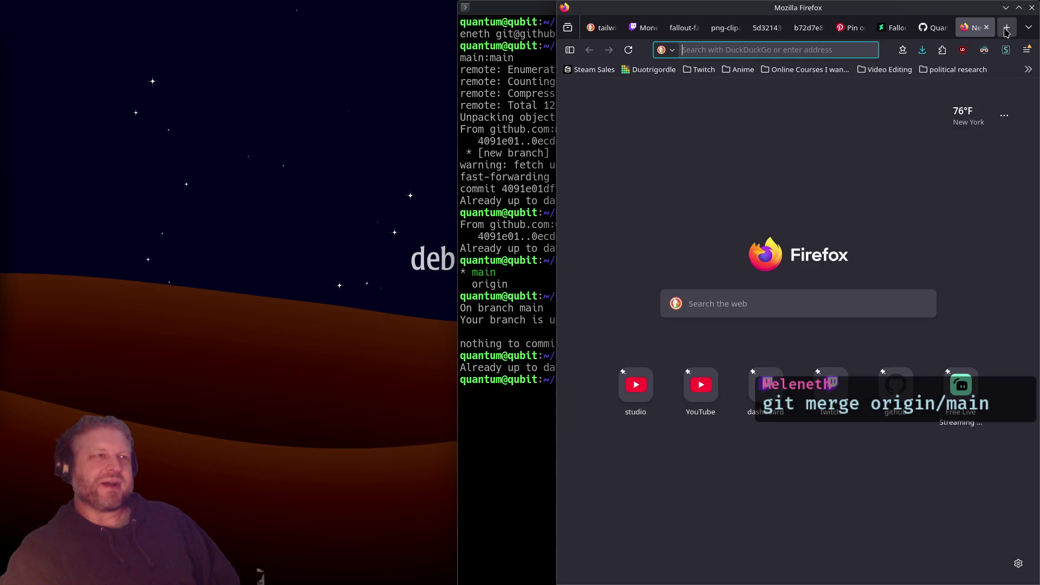
pyautogui.click(902, 391)
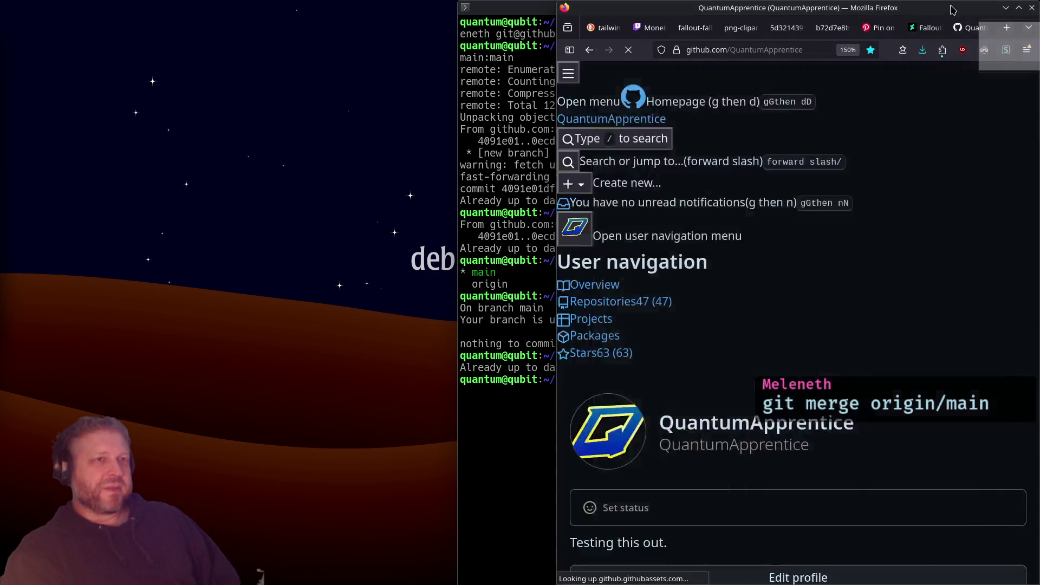
pyautogui.moveTo(973, 25); pyautogui.dragTo(940, 16)
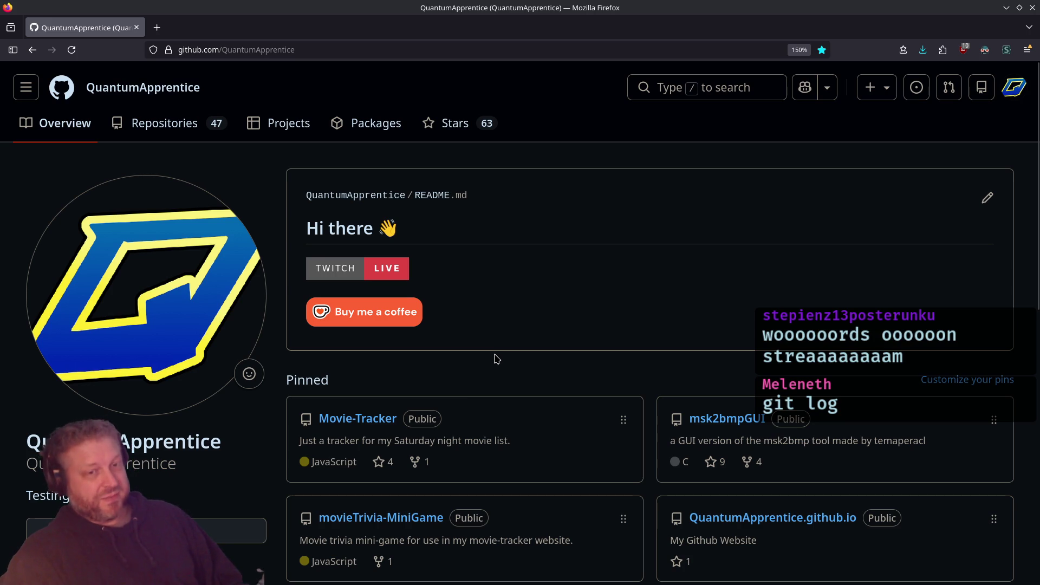
pyautogui.scroll(-2, 496, 358)
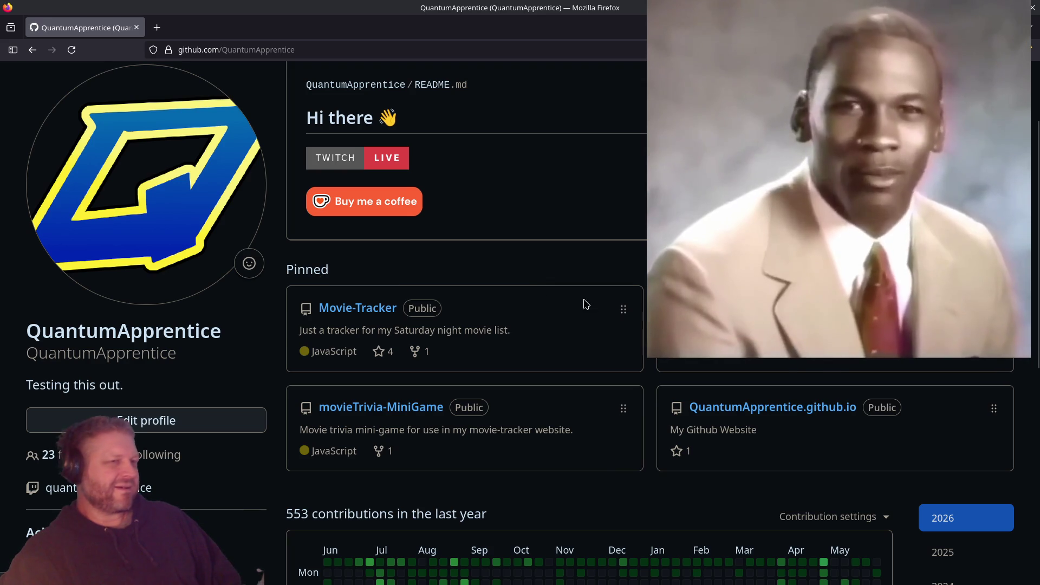
pyautogui.scroll(-3, 680, 383)
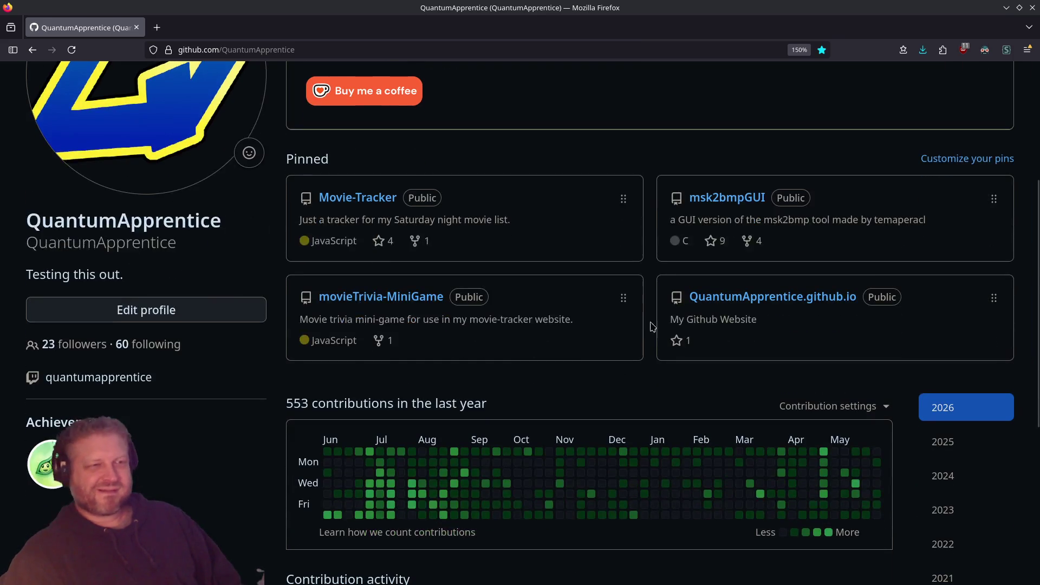
pyautogui.scroll(5, 540, 320)
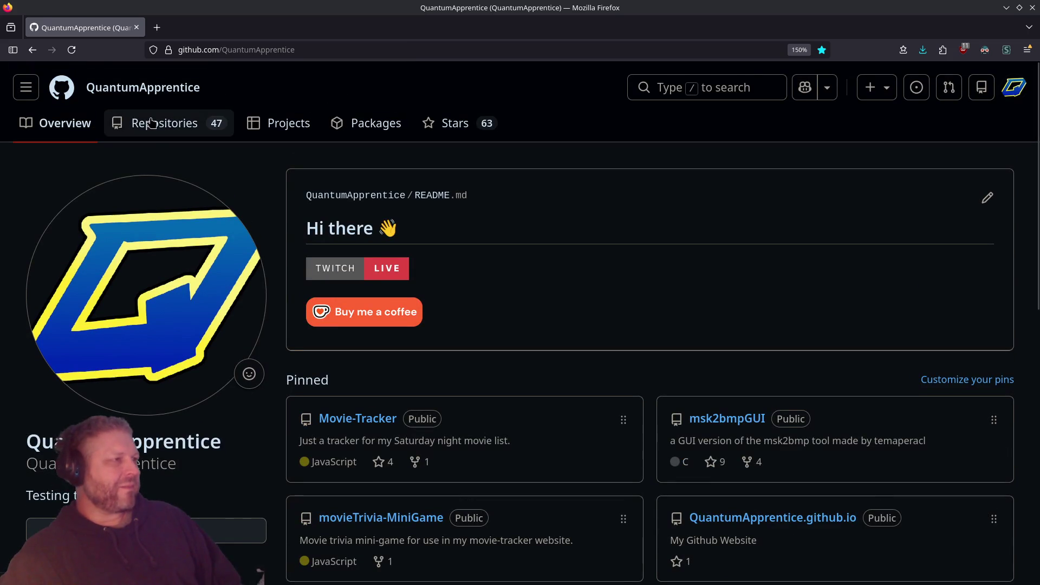
# Show the profile's Repositories list, scroll past orinoco, and open Movie-Tracker in a new tab
pyautogui.click(176, 122)
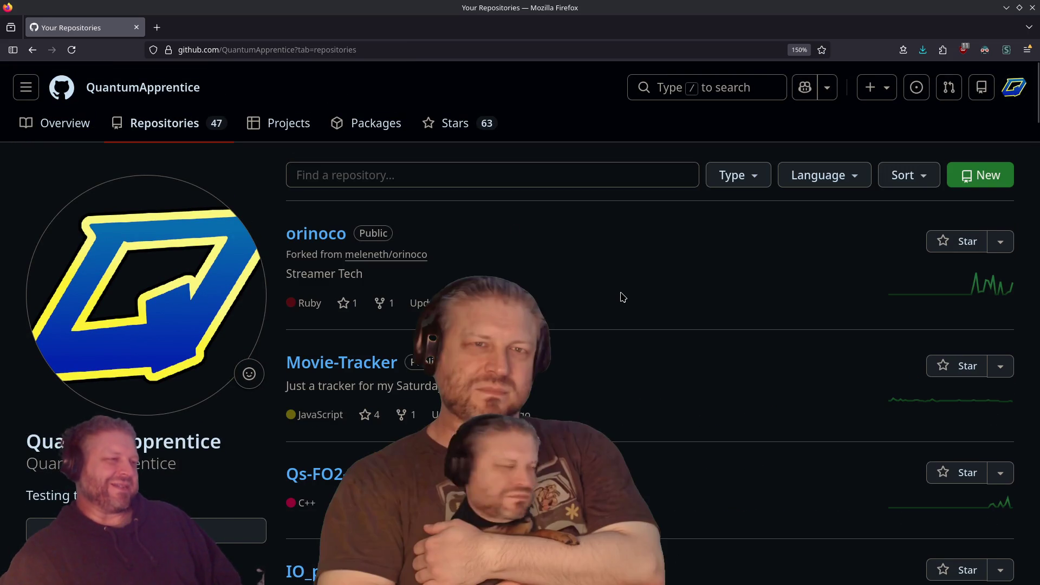
pyautogui.scroll(-3, 621, 301)
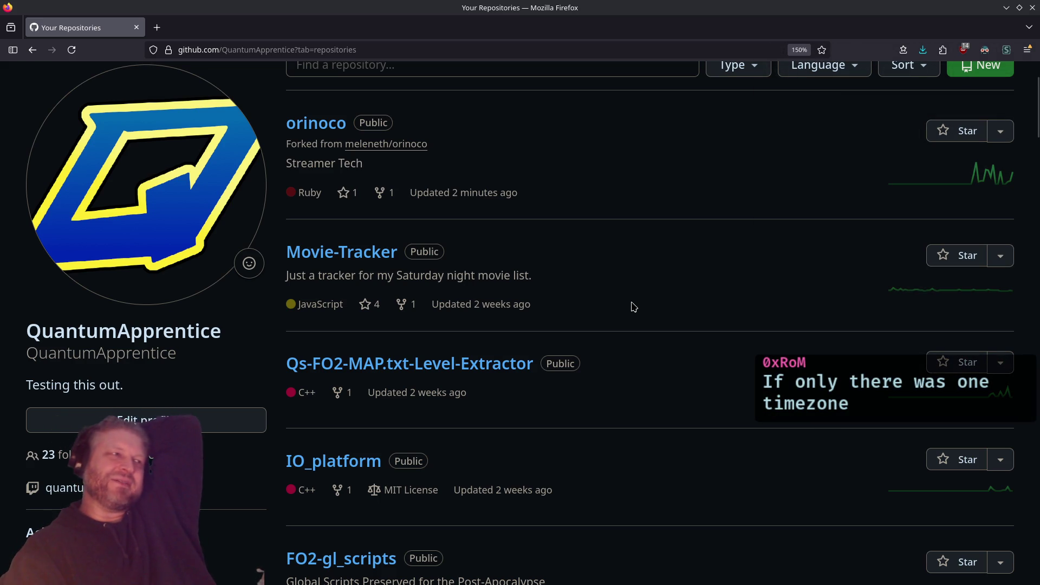
pyautogui.middleClick(366, 254)
# Open the Movie-Tracker live site from the repository's About link, then close the repository tab
pyautogui.click(224, 29)
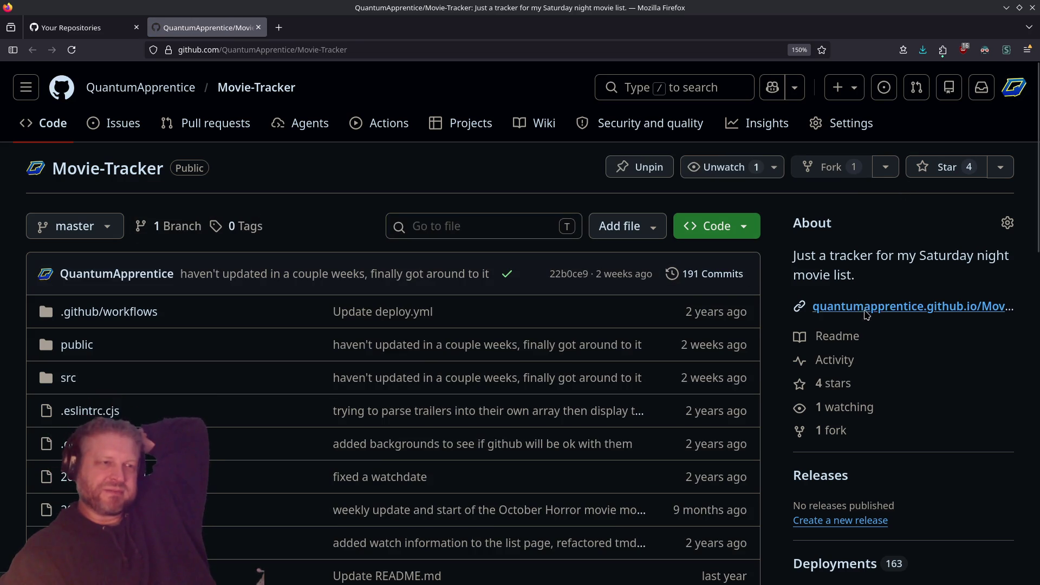
pyautogui.click(864, 308)
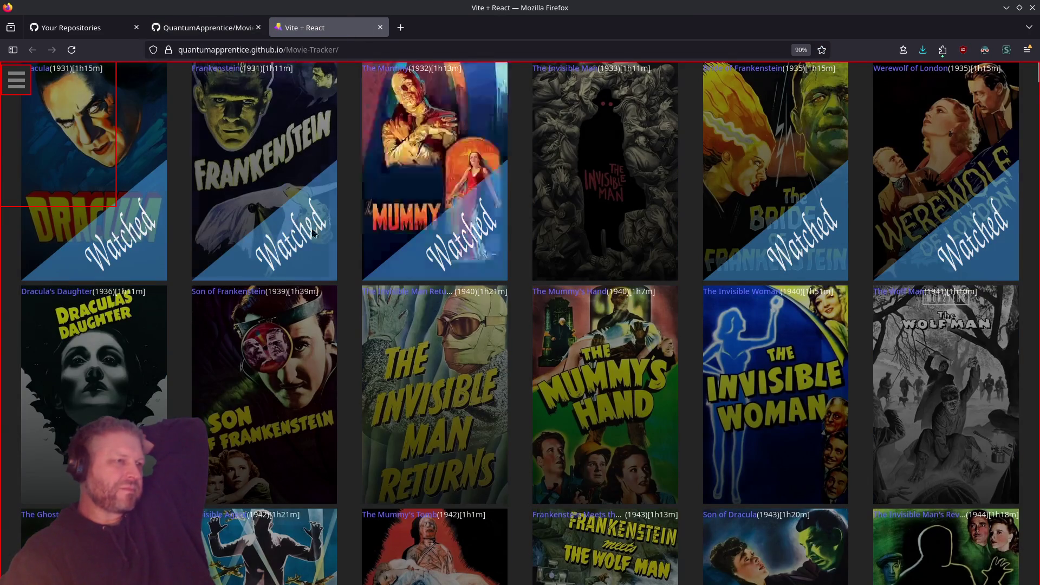
pyautogui.scroll(-10, 531, 235)
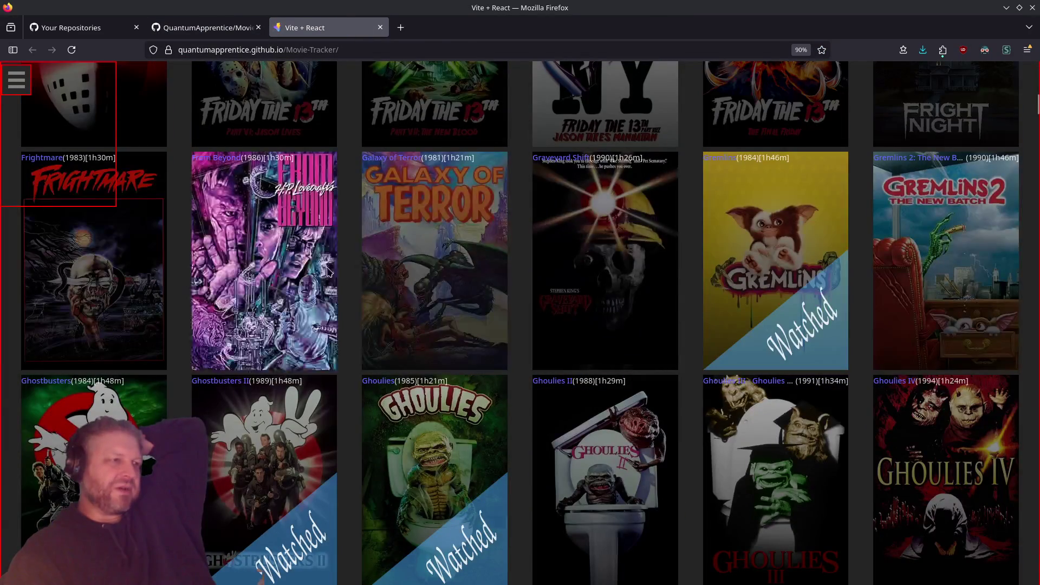
pyautogui.click(258, 27)
pyautogui.click(100, 30)
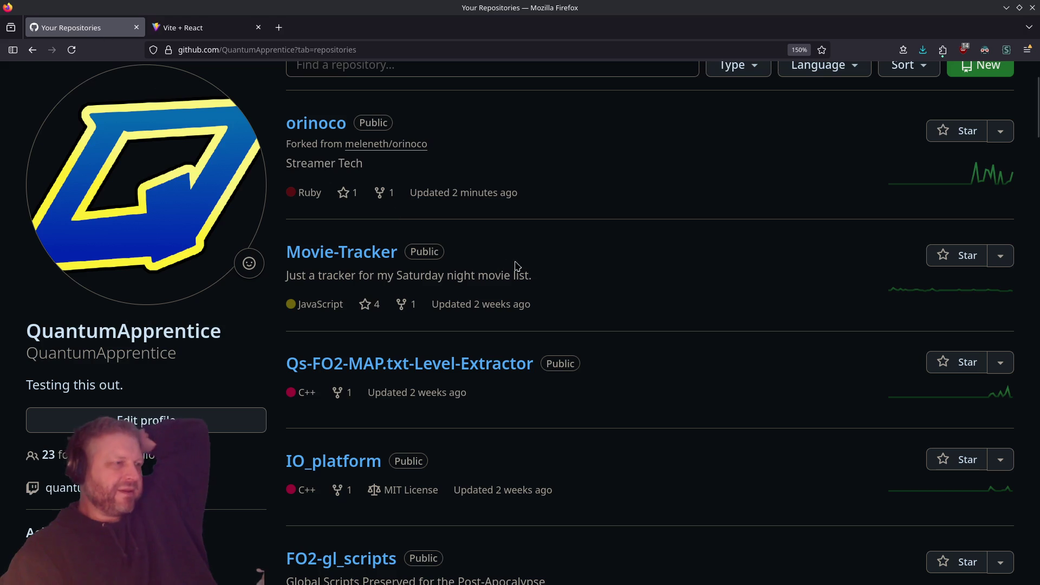
# Switch briefly to Konsole, then bring back and maximize the Firefox repositories window
pyautogui.scroll(-2, 529, 271)
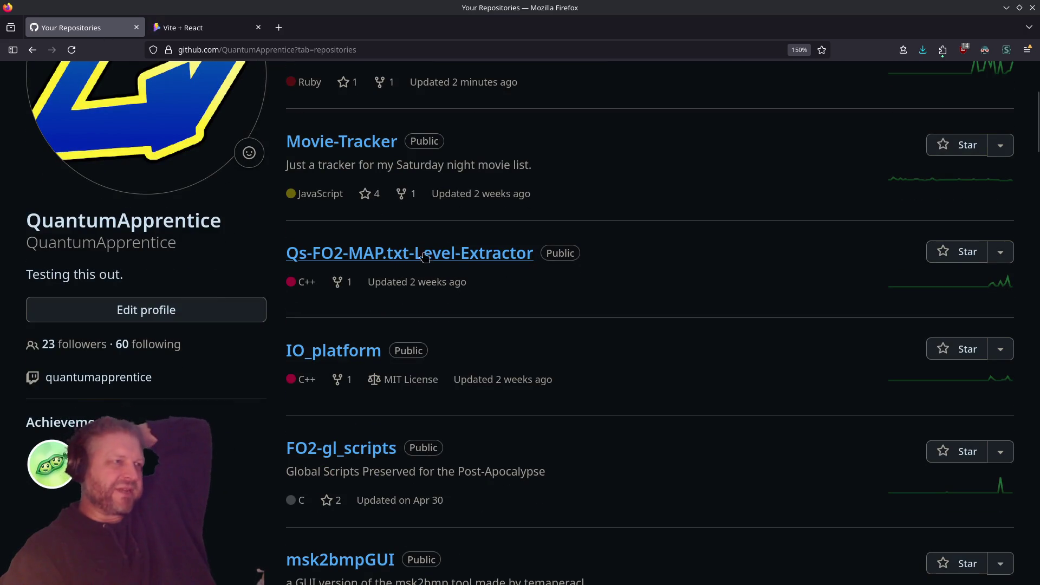
pyautogui.scroll(4, 553, 246)
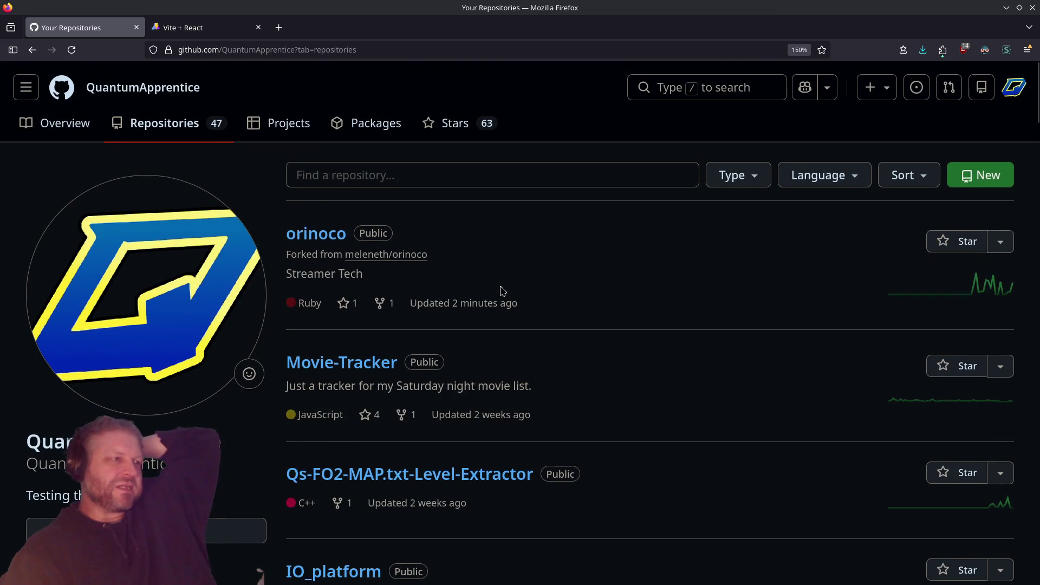
pyautogui.moveTo(499, 290); pyautogui.dragTo(274, 231)
pyautogui.click(562, 271)
pyautogui.press('super+Page_Up')
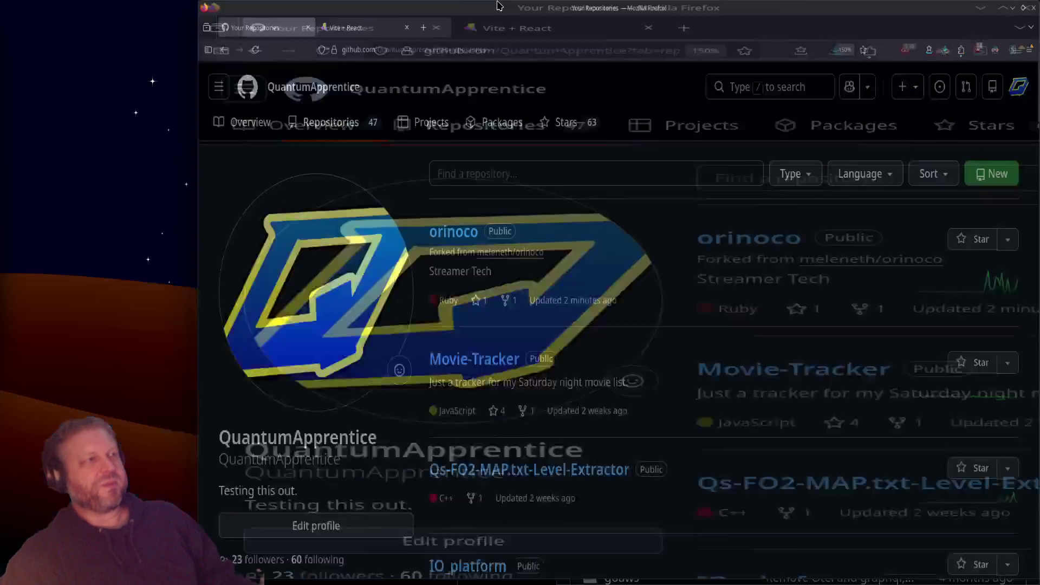
pyautogui.hotkey('alt', 'Tab')
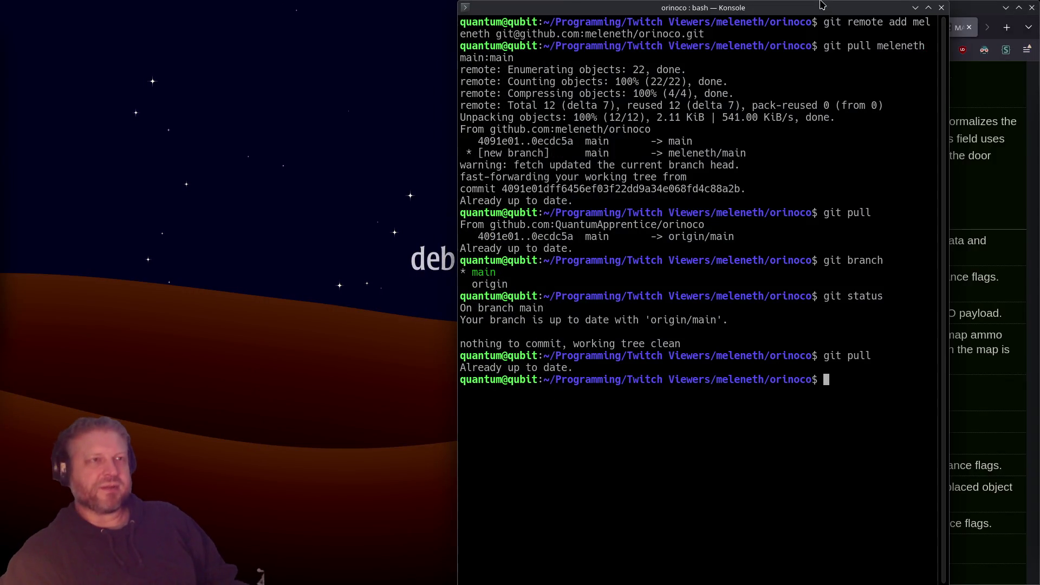
pyautogui.click(978, 13)
pyautogui.middleClick(971, 13)
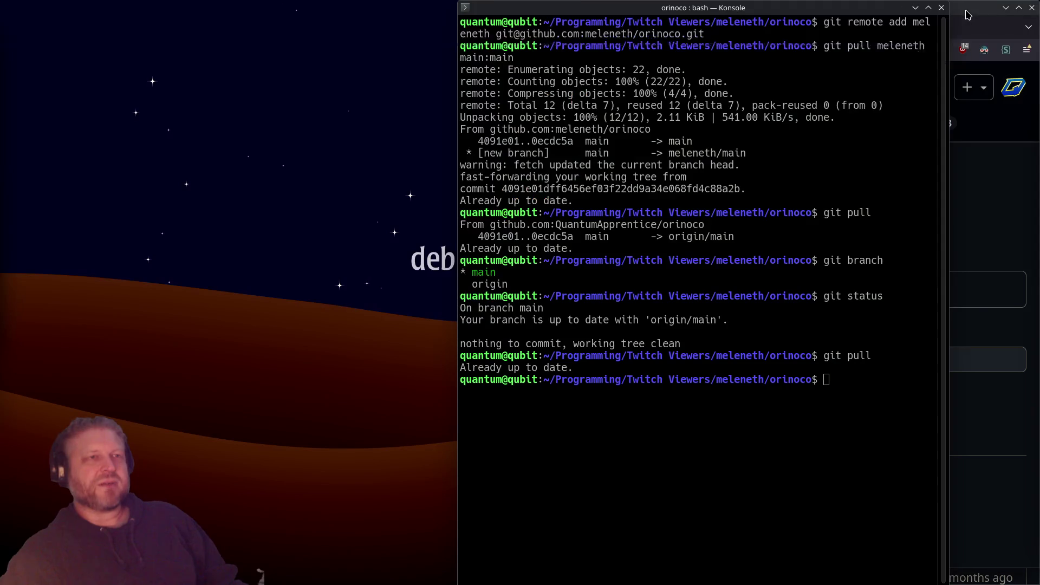
pyautogui.click(969, 15)
pyautogui.doubleClick(758, 17)
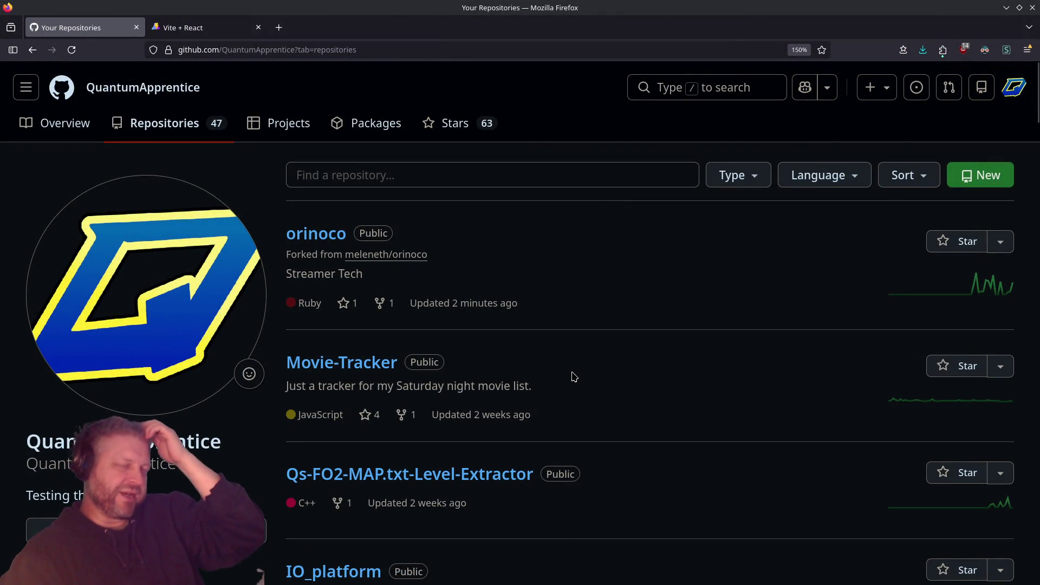
# Scroll the repository list, highlighting the IO_platform, FO2-gl_scripts and msk2bmpGUI entries
pyautogui.scroll(-3, 581, 359)
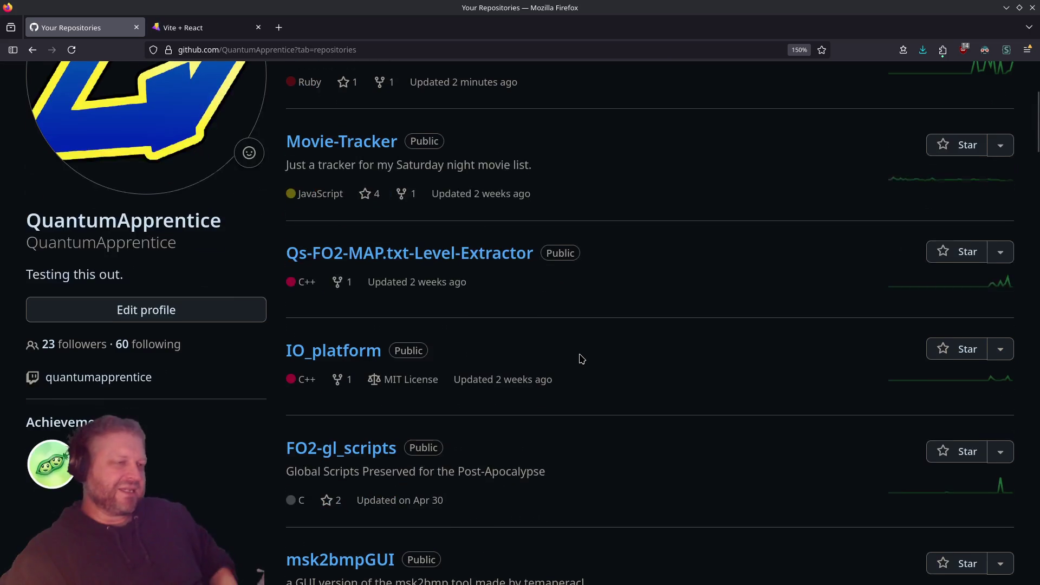
pyautogui.scroll(-3, 579, 371)
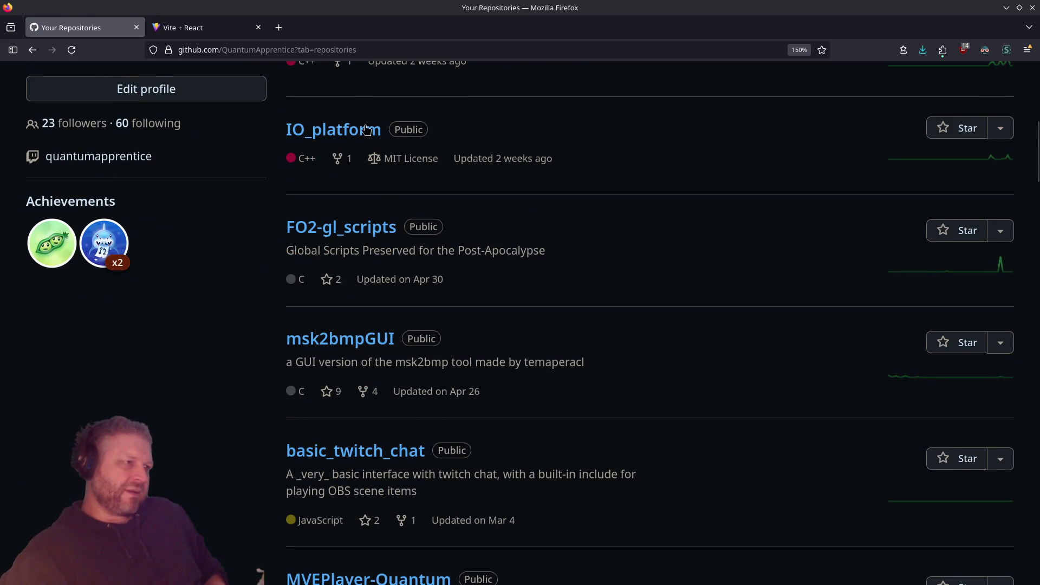
pyautogui.moveTo(485, 251); pyautogui.dragTo(251, 210)
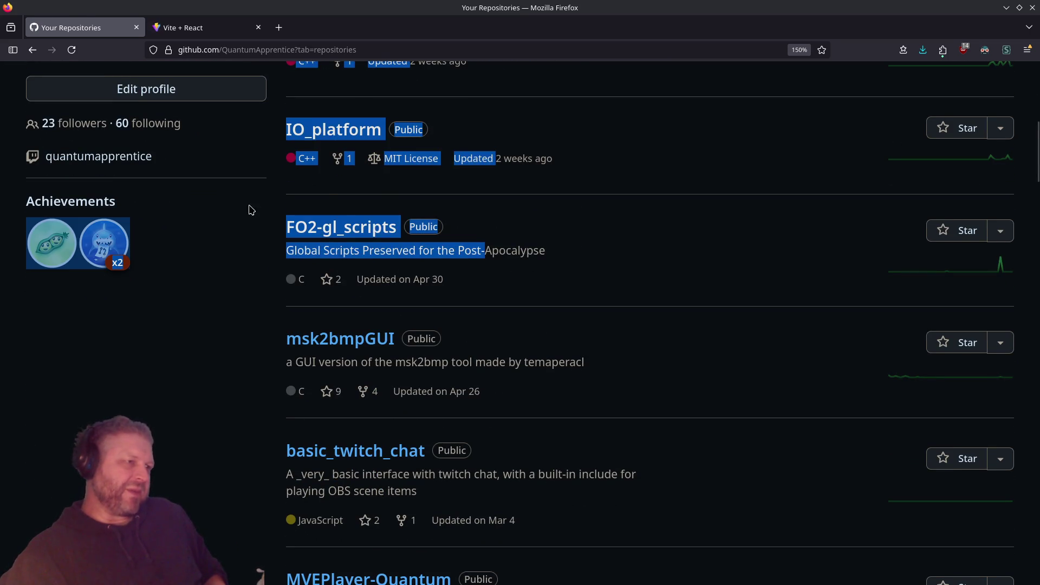
pyautogui.click(495, 252)
pyautogui.scroll(-2, 538, 269)
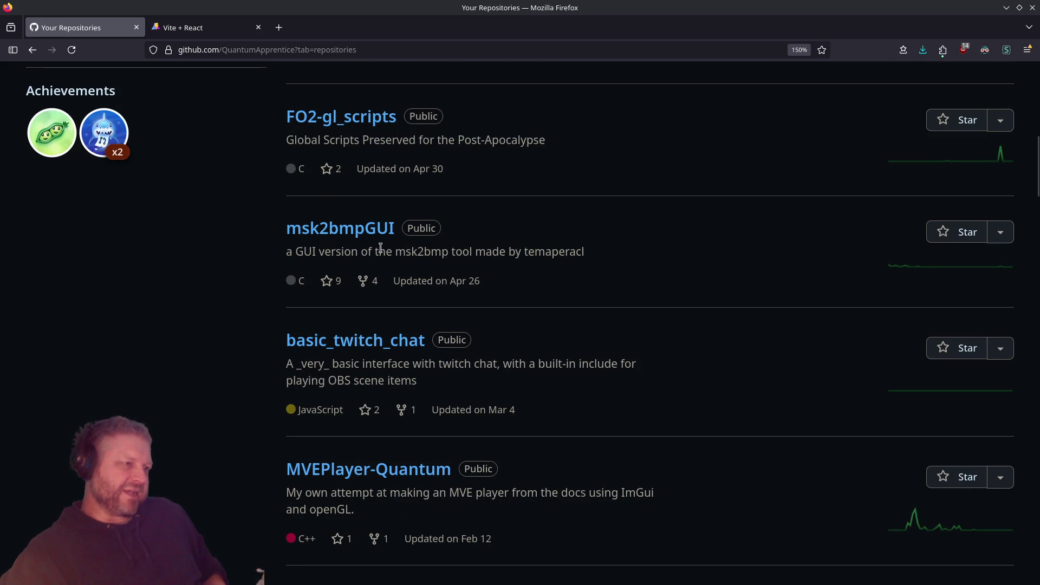
pyautogui.moveTo(359, 252); pyautogui.dragTo(269, 217)
pyautogui.moveTo(424, 251); pyautogui.dragTo(263, 232)
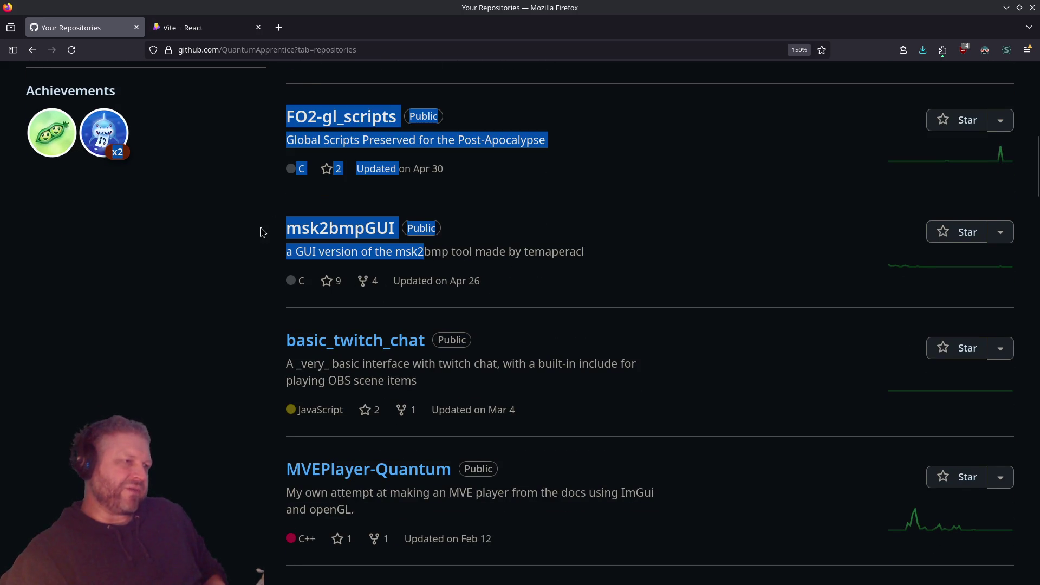
pyautogui.click(470, 252)
# Scroll past MVE player and movieTrivia-MiniGame, then bring Dolphin up on the Editing folder
pyautogui.scroll(-2, 485, 292)
pyautogui.moveTo(432, 271)
pyautogui.mouseDown()
pyautogui.moveTo(274, 232)
pyautogui.moveTo(421, 254)
pyautogui.mouseUp()
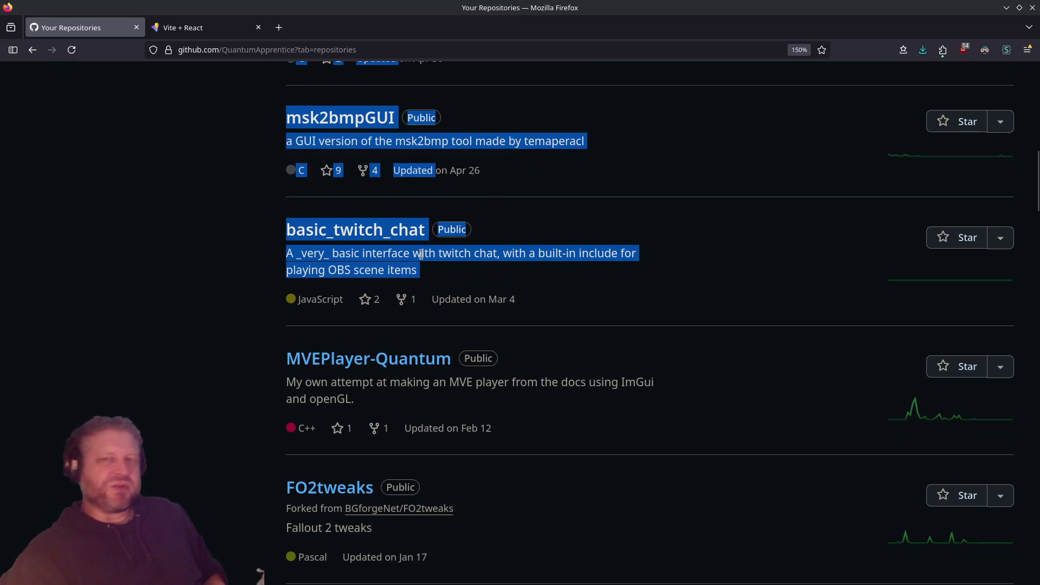
pyautogui.click(519, 372)
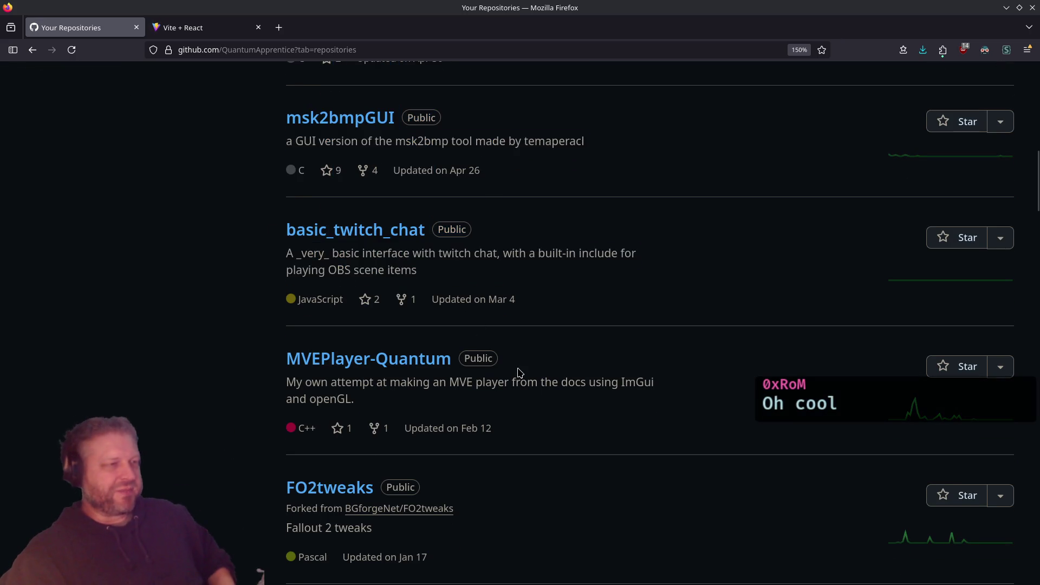
pyautogui.scroll(-8, 518, 379)
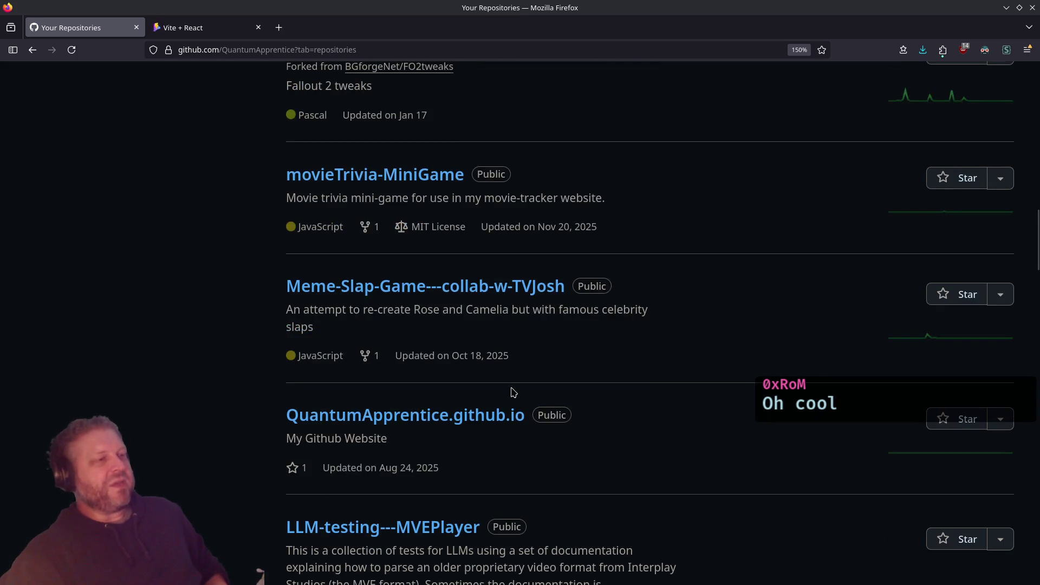
pyautogui.scroll(-6, 509, 394)
pyautogui.scroll(-8, 505, 394)
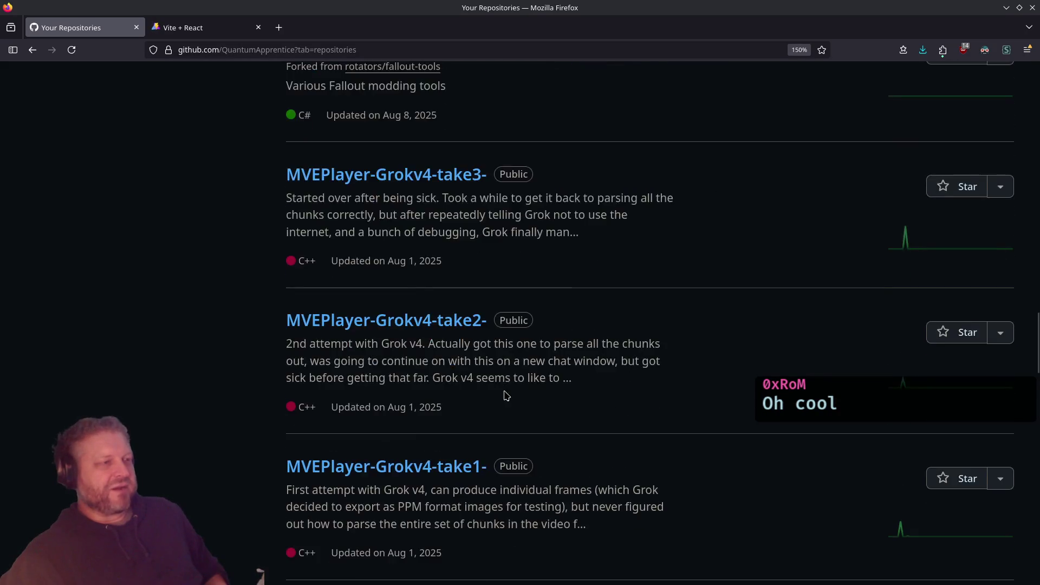
pyautogui.scroll(8, 411, 238)
pyautogui.scroll(4, 420, 257)
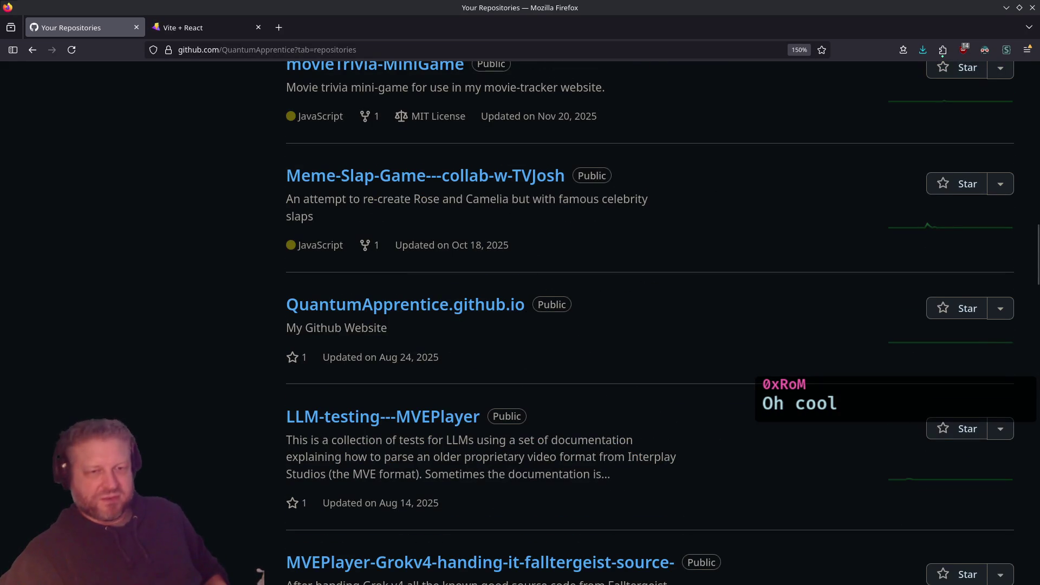
pyautogui.hotkey('alt', 'Tab')
pyautogui.hotkey('alt', 'Left')
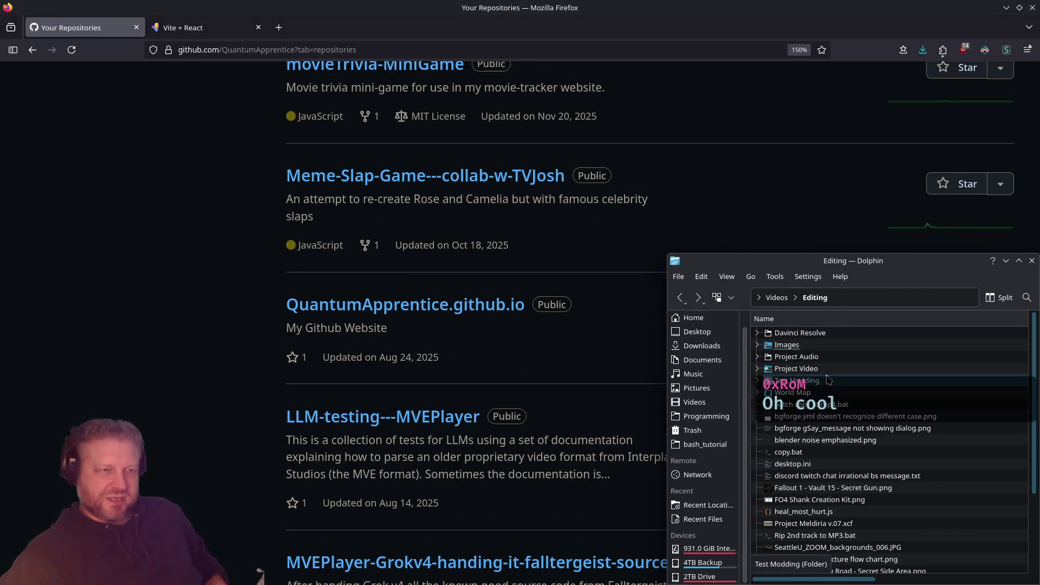
# Go into Fallout 2 Modding › Fallout Video Player › MVEPlayer Quantum › release and launch QMVEPlayer_Quantum
pyautogui.hotkey('alt', 'Left')
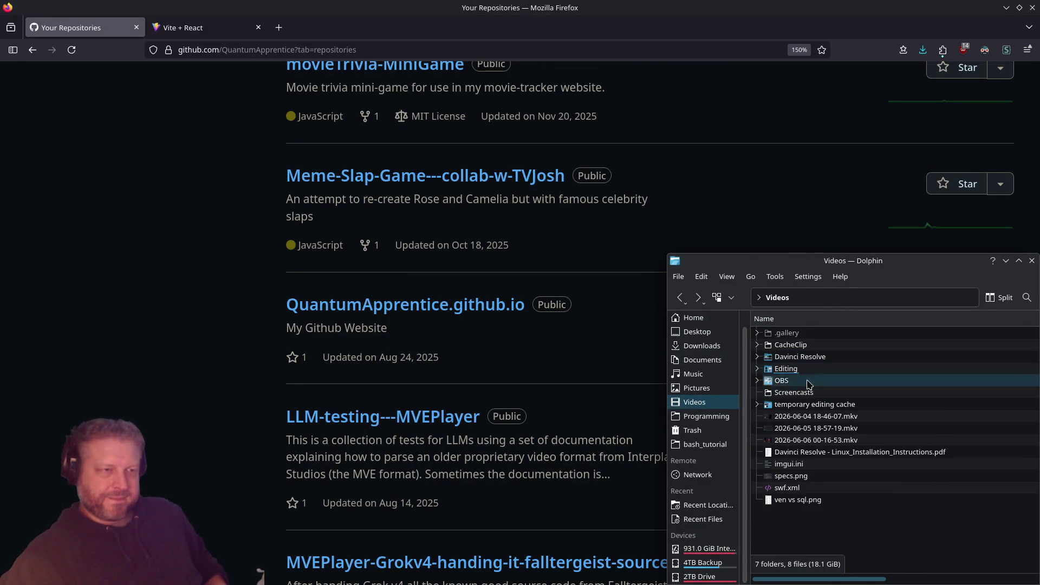
pyautogui.hotkey('alt', 'Left')
pyautogui.doubleClick(809, 360)
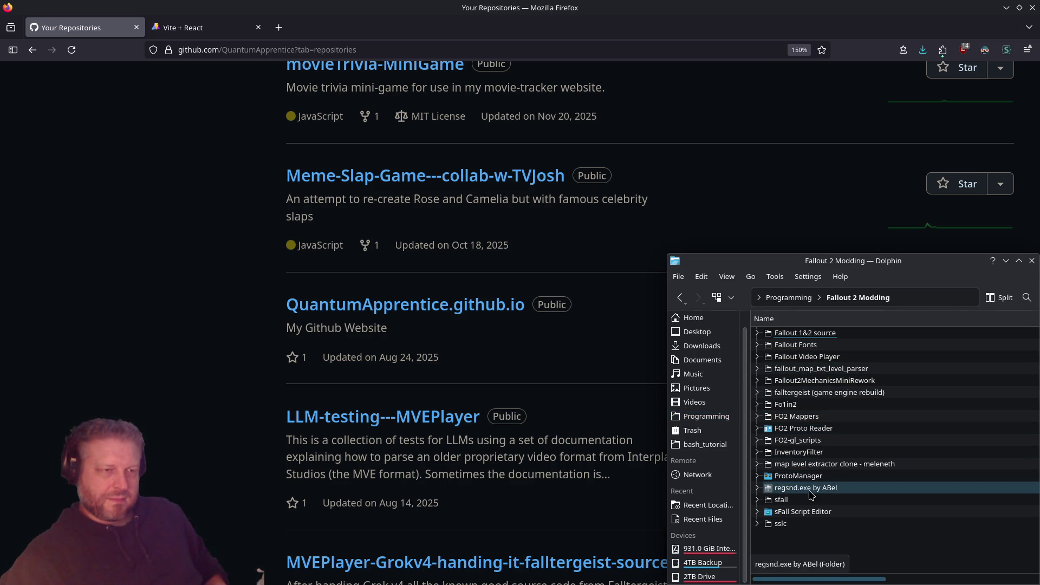
pyautogui.doubleClick(807, 356)
pyautogui.doubleClick(810, 499)
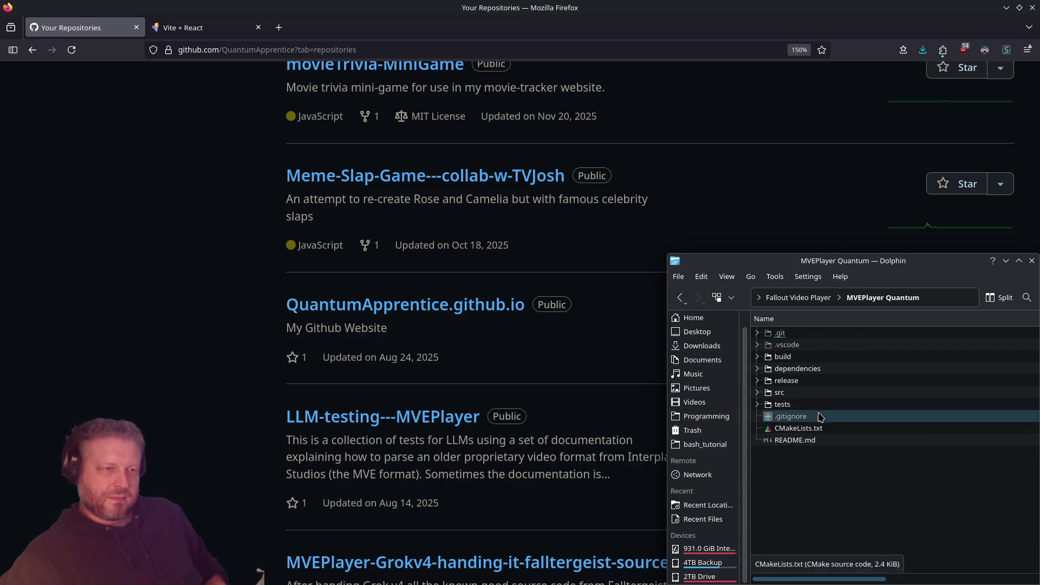
pyautogui.doubleClick(816, 380)
pyautogui.doubleClick(811, 416)
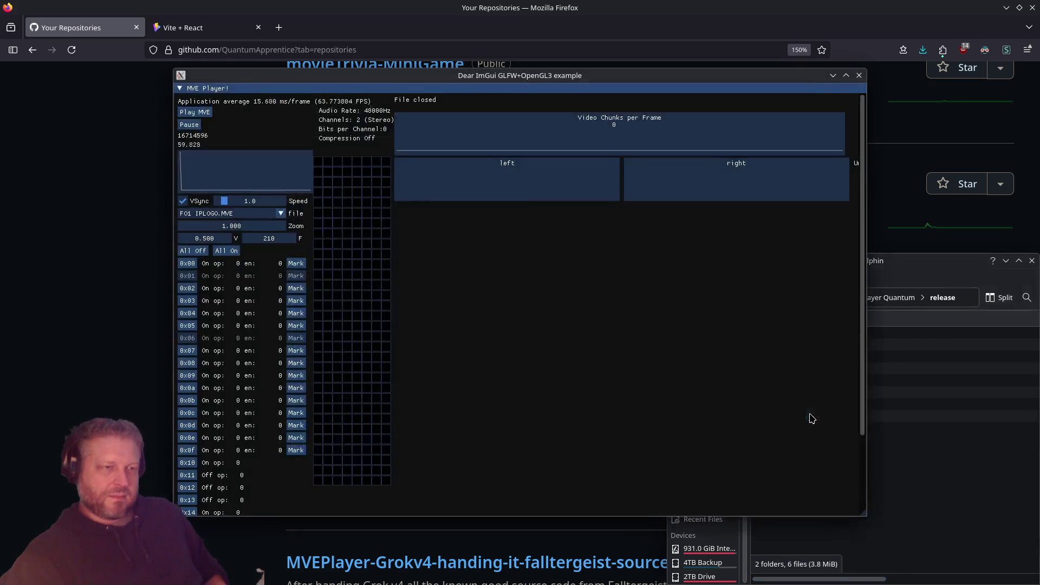
# Drag IPLOGO.MVE from the testing folder onto the MVE Player window
pyautogui.click(915, 404)
pyautogui.hotkey('alt', 'Left')
pyautogui.hotkey('alt', 'Left')
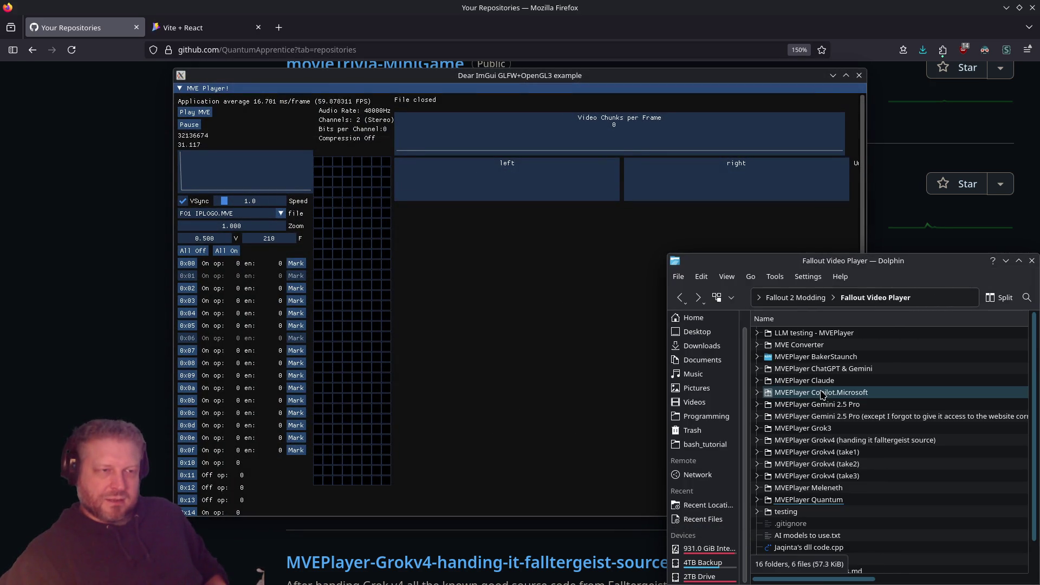
pyautogui.doubleClick(805, 479)
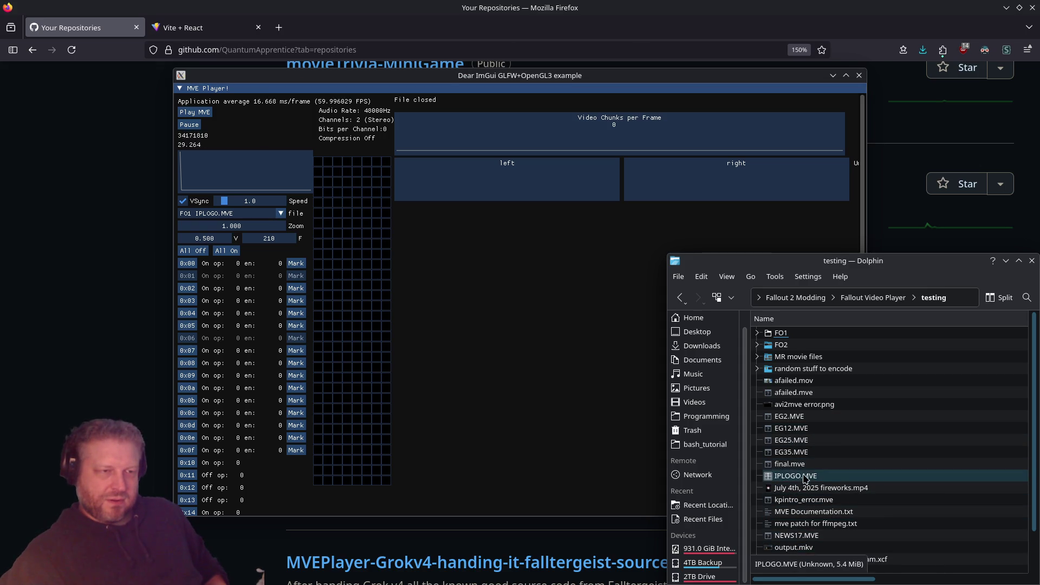
pyautogui.moveTo(794, 476); pyautogui.dragTo(490, 330)
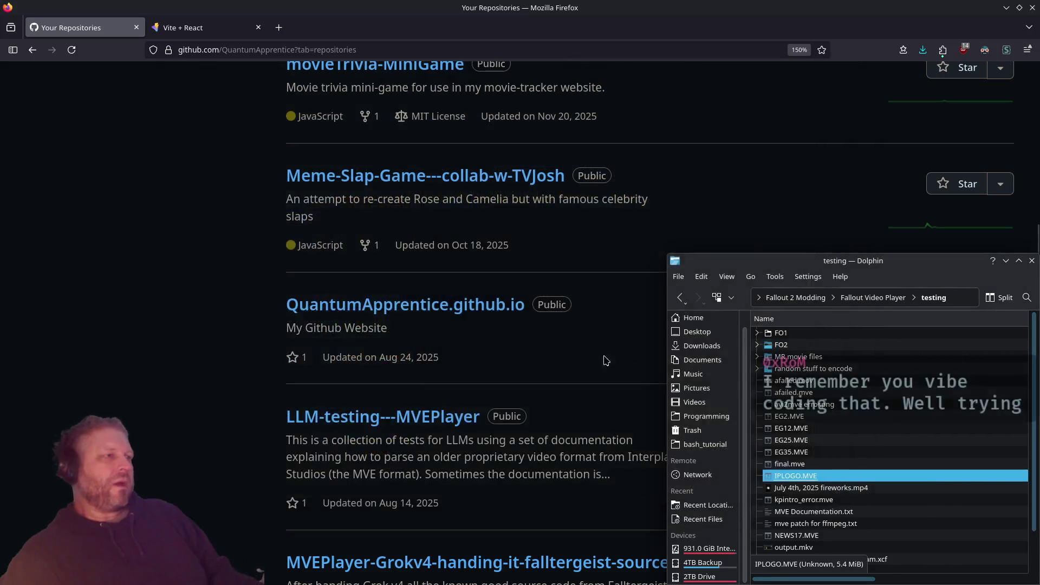
# Relaunch QMVEPlayer_Quantum from the MVEPlayer Quantum release folder
pyautogui.doubleClick(828, 357)
pyautogui.hotkey('alt', 'Left')
pyautogui.hotkey('alt', 'Left')
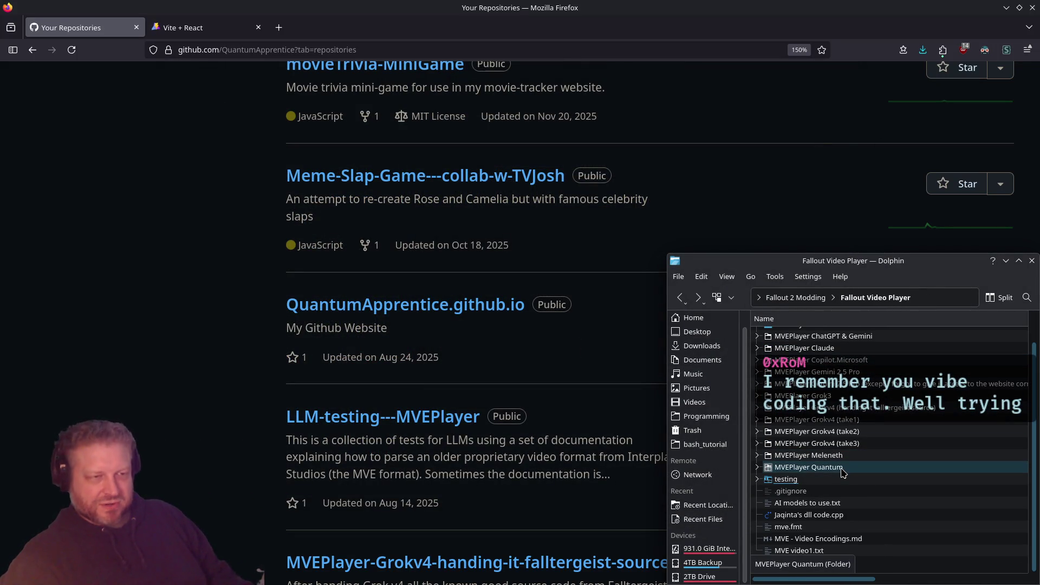
pyautogui.doubleClick(843, 473)
pyautogui.doubleClick(834, 441)
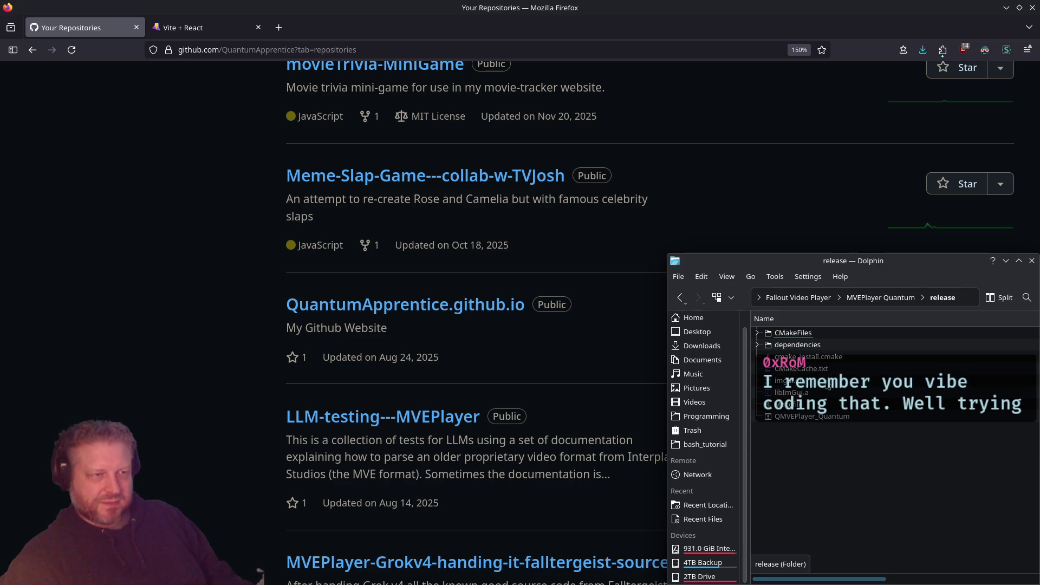
pyautogui.doubleClick(813, 416)
# Drag TANKER.MVE from testing › FO2 onto the player to play it
pyautogui.hotkey('alt', 'Left')
pyautogui.hotkey('alt', 'Left')
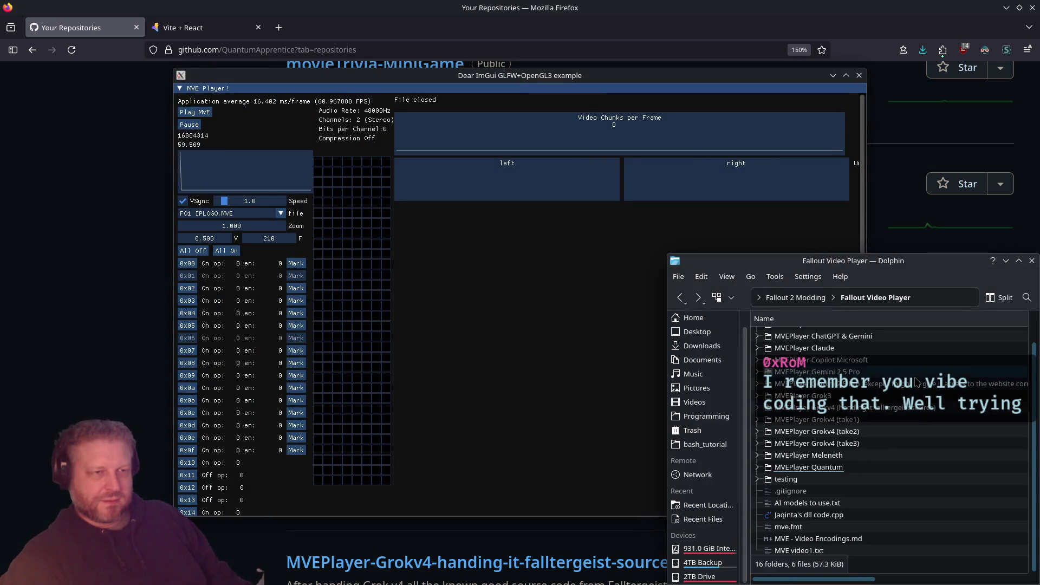
pyautogui.doubleClick(787, 478)
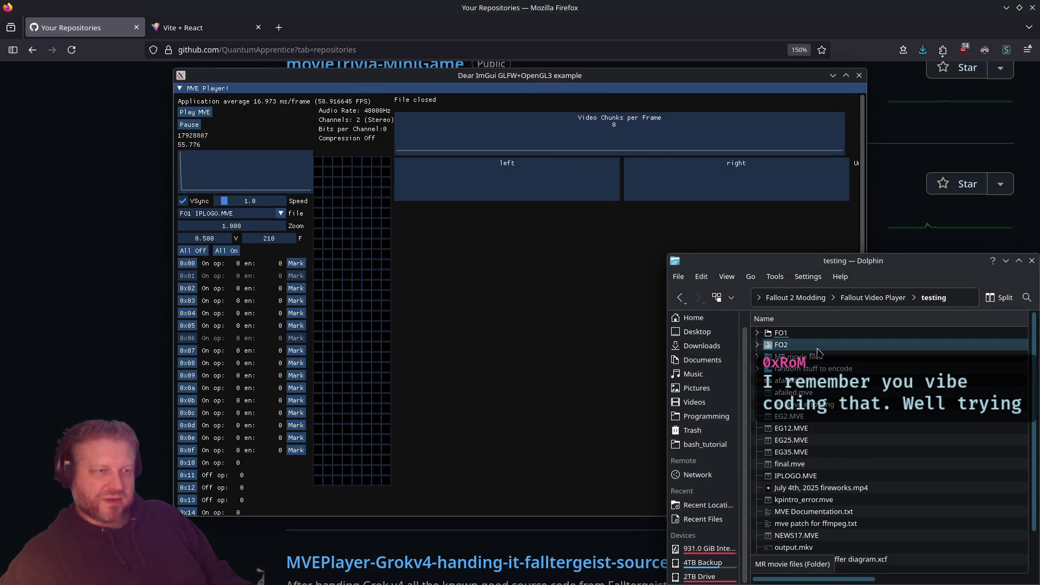
pyautogui.doubleClick(817, 348)
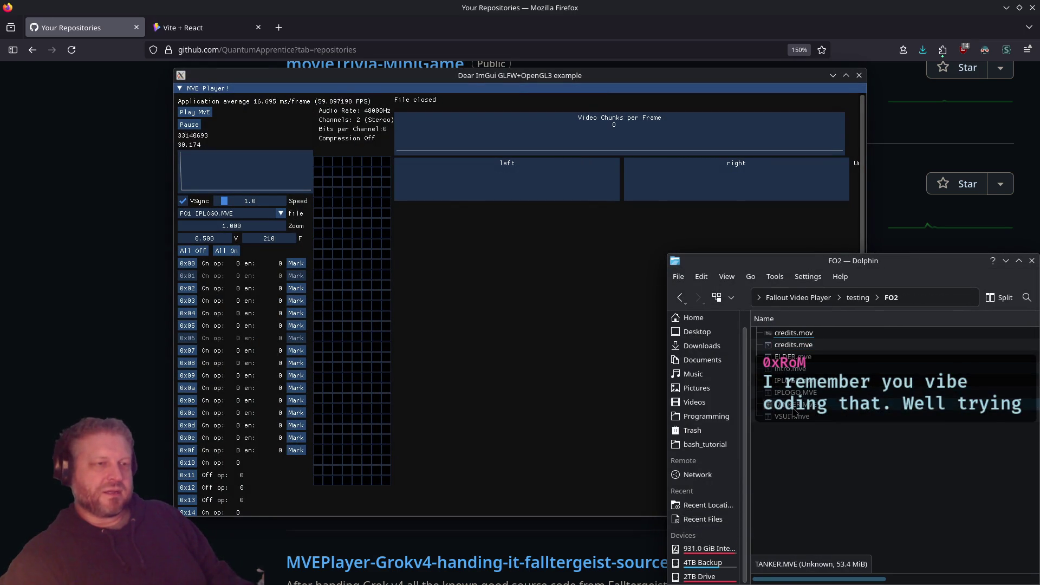
pyautogui.moveTo(791, 412); pyautogui.dragTo(547, 332)
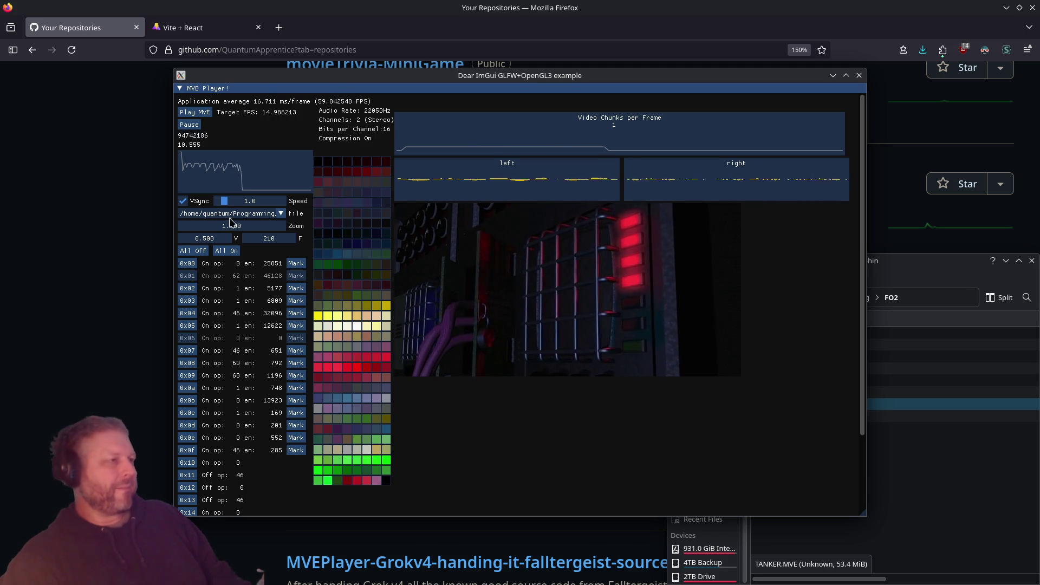
# Play TANKER.MVE maximized, drag the zoom up and back, reset it to 1.000, then restore the window
pyautogui.doubleClick(458, 76)
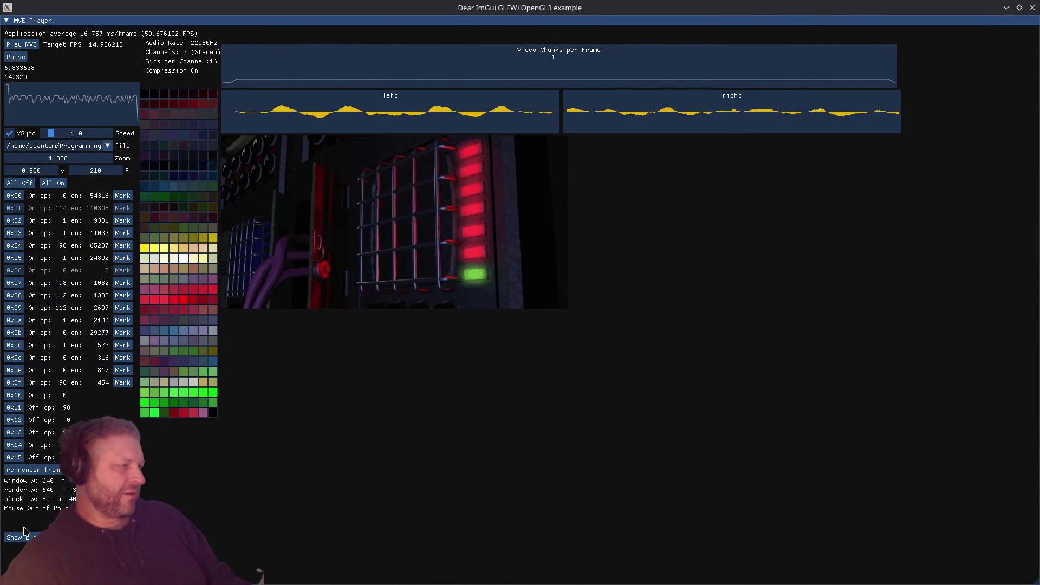
pyautogui.moveTo(50, 159); pyautogui.dragTo(157, 175)
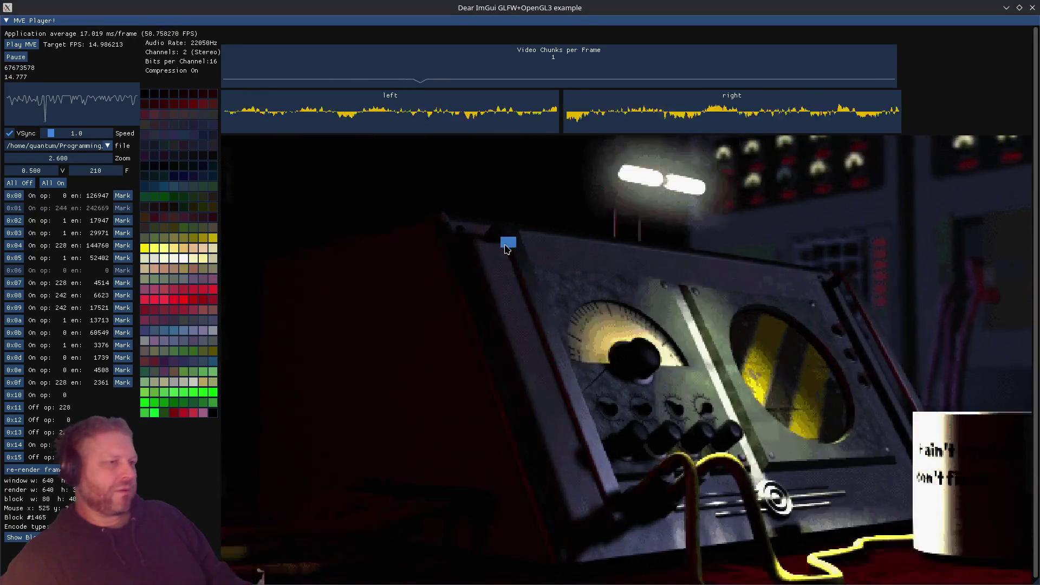
pyautogui.moveTo(108, 158); pyautogui.dragTo(30, 162)
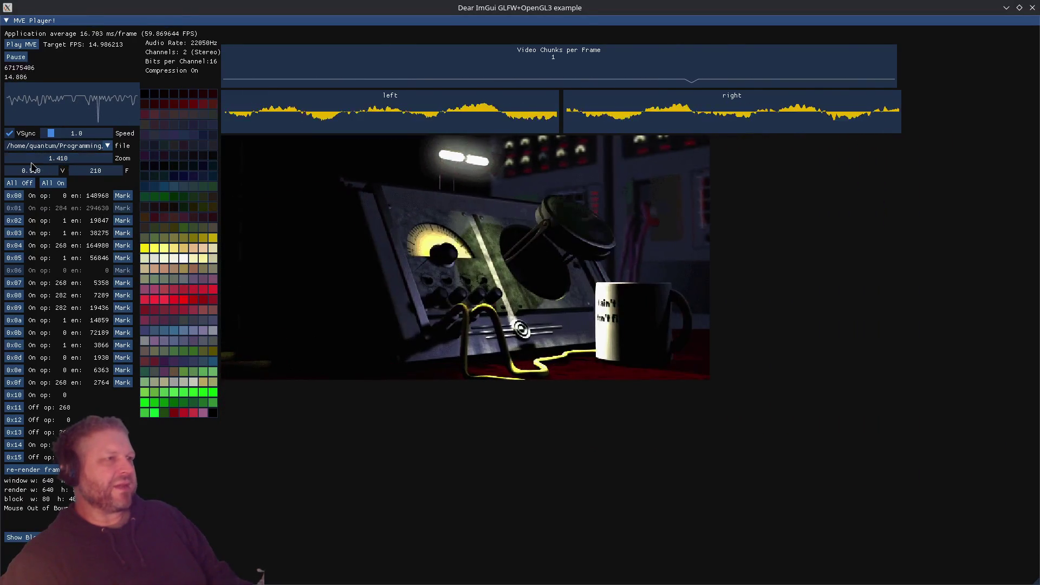
pyautogui.doubleClick(70, 158)
pyautogui.write('12')
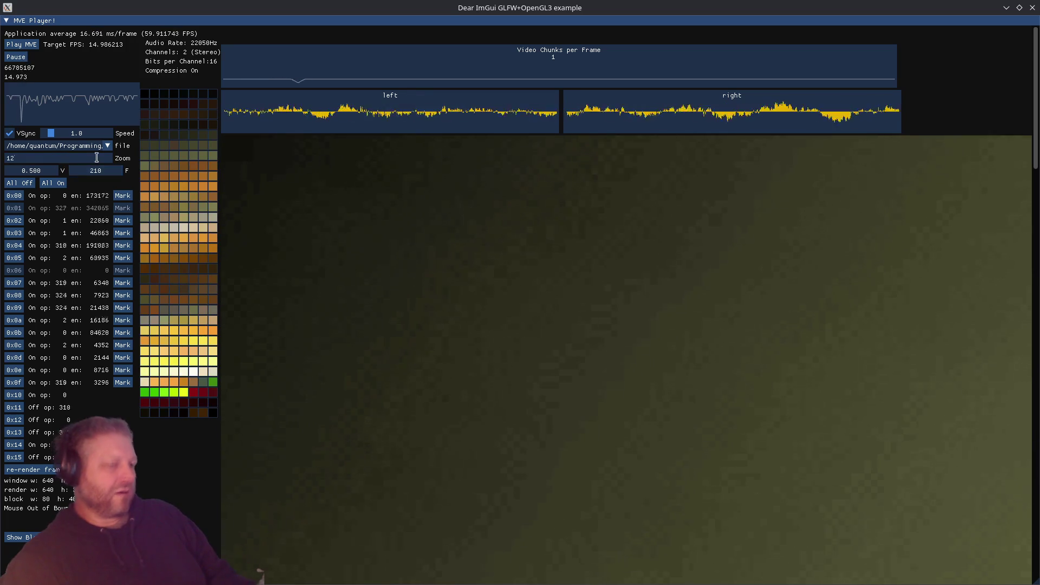
pyautogui.press('BackSpace')
pyautogui.press('Return')
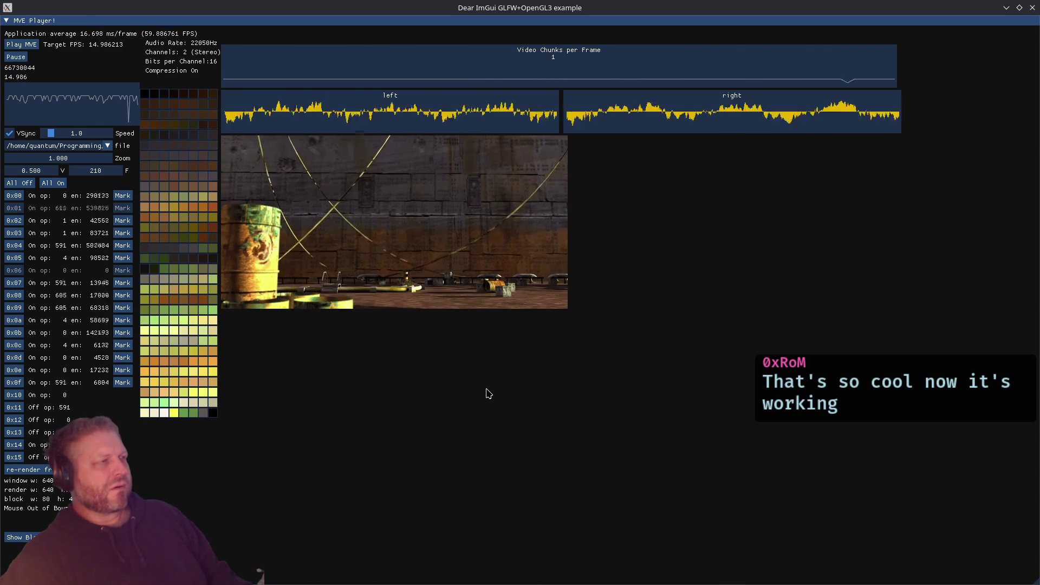
pyautogui.moveTo(496, 5)
pyautogui.mouseDown()
pyautogui.moveTo(492, 57)
pyautogui.moveTo(498, 47)
pyautogui.mouseUp()
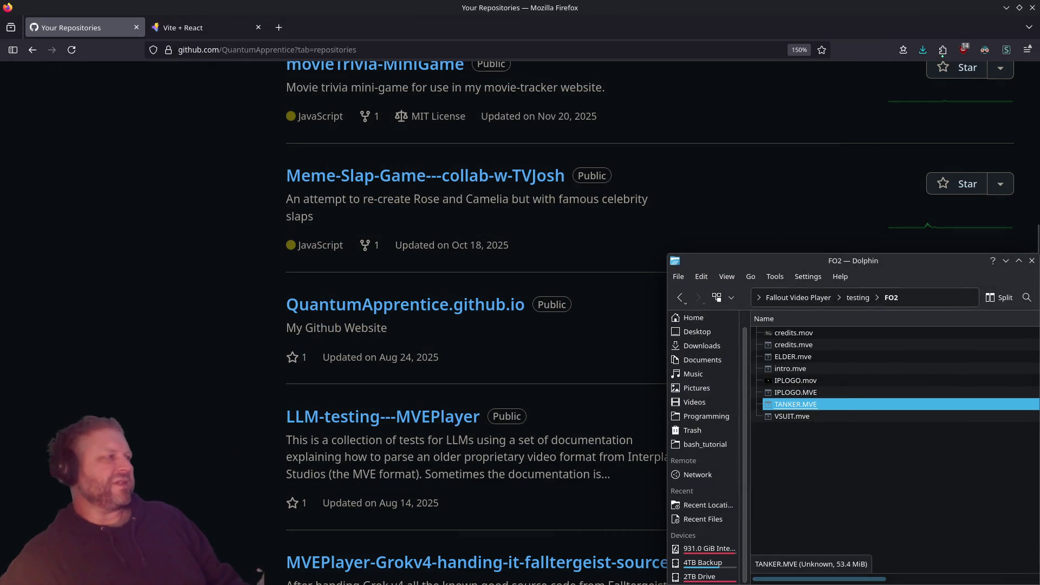
# Bring Firefox's repositories list forward and scroll down to the LLM-testing---MVEPlayer repository
pyautogui.press('Return')
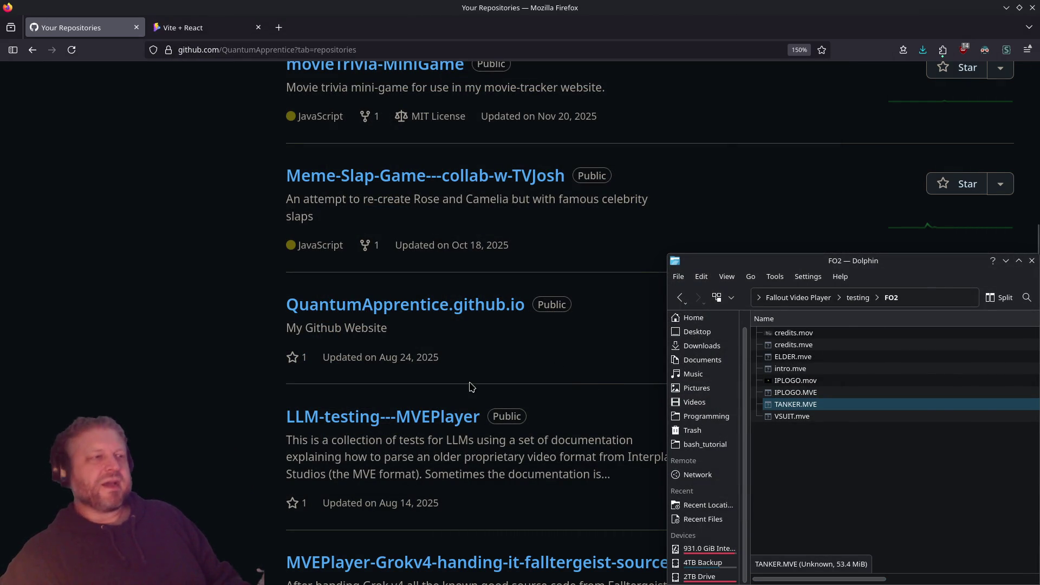
pyautogui.click(568, 373)
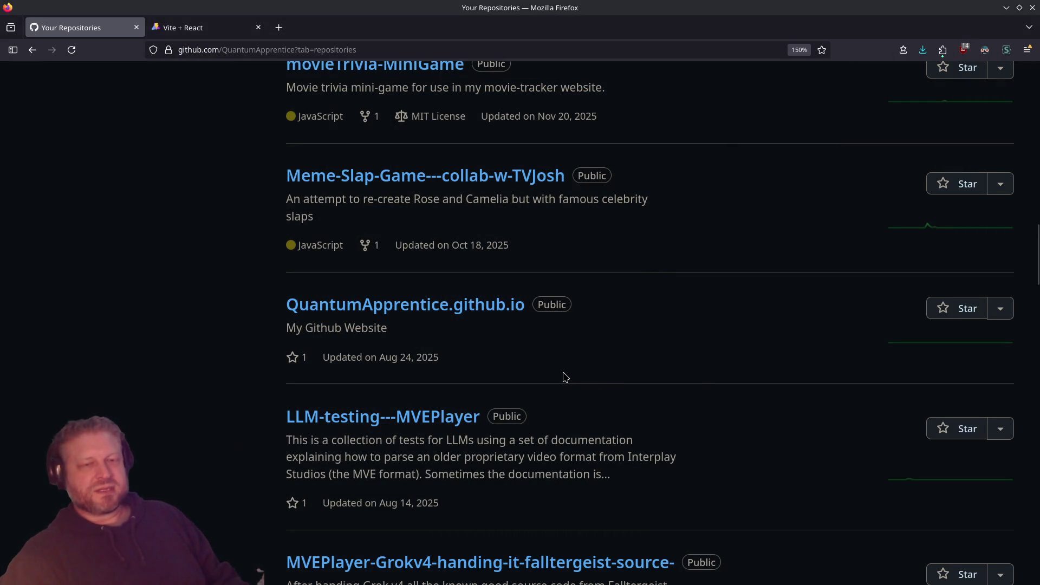
pyautogui.scroll(10, 573, 370)
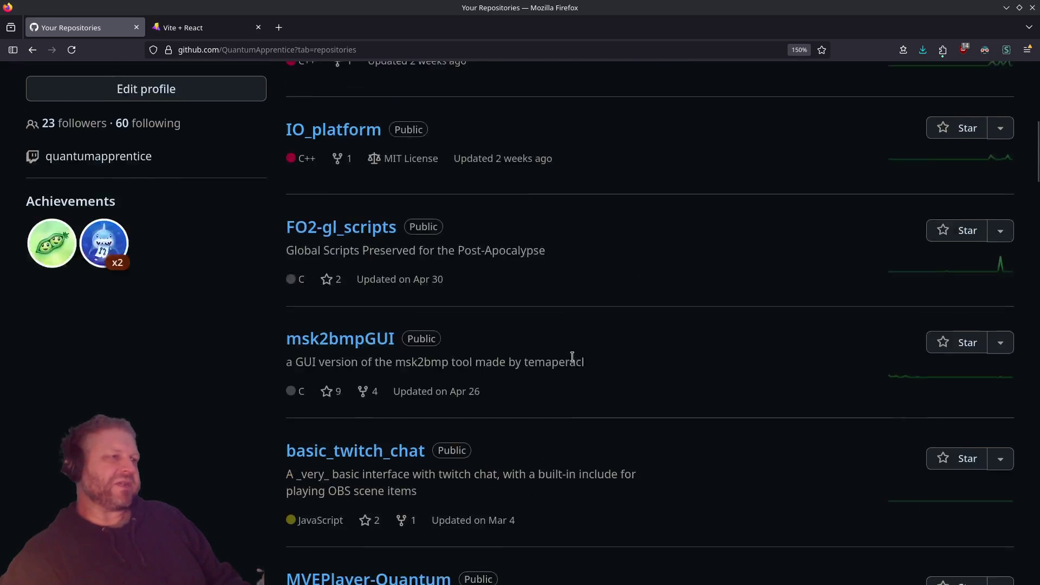
pyautogui.scroll(-5, 572, 370)
pyautogui.scroll(2, 563, 374)
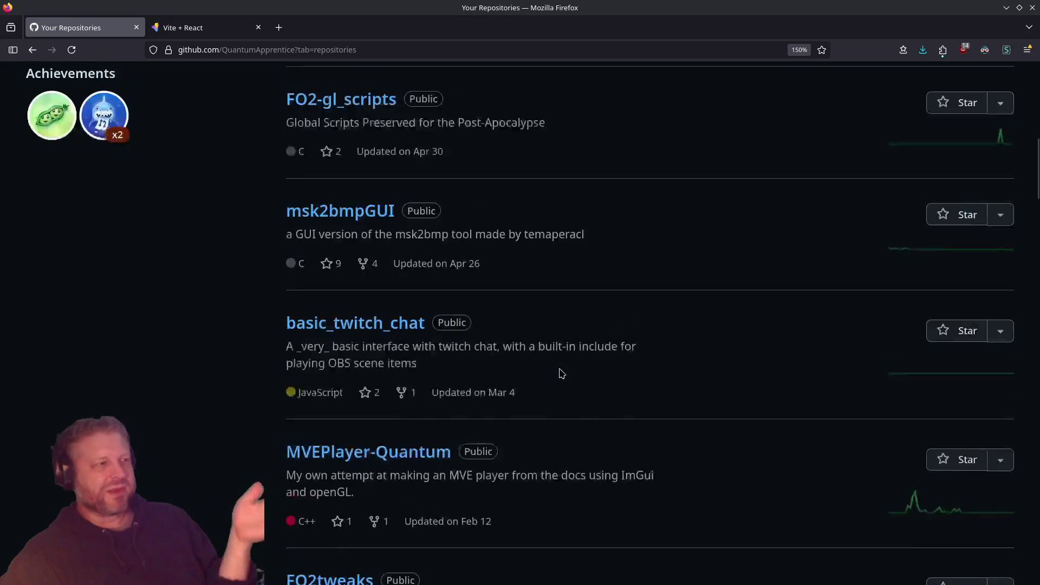
pyautogui.scroll(-2, 558, 377)
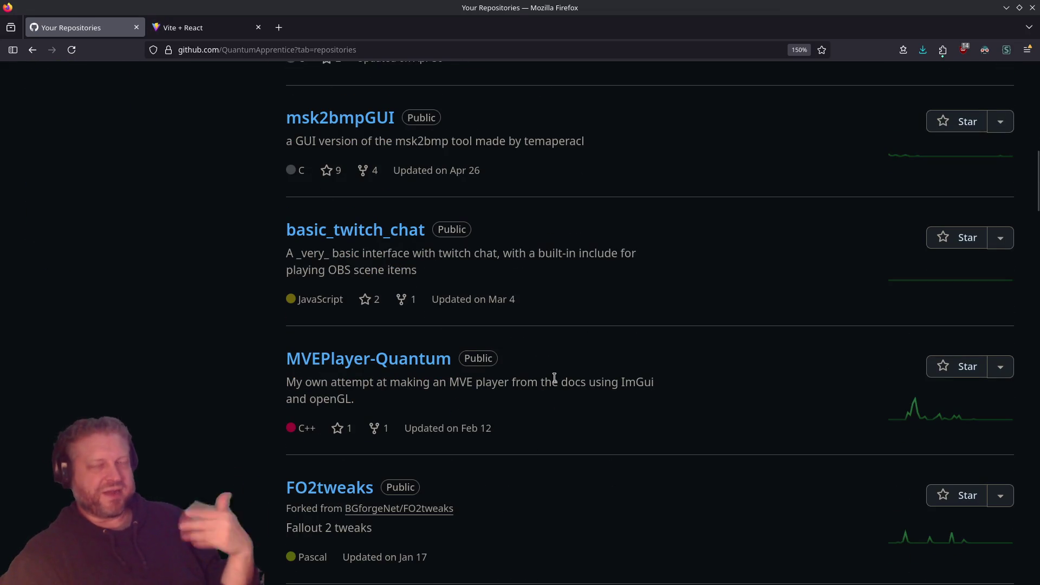
pyautogui.scroll(-5, 551, 382)
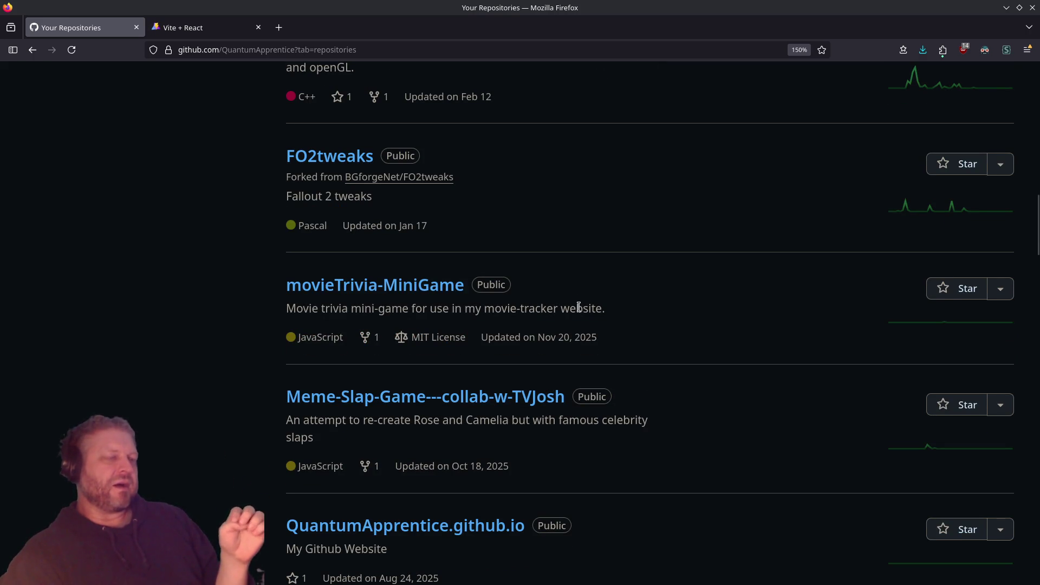
pyautogui.scroll(-7, 724, 352)
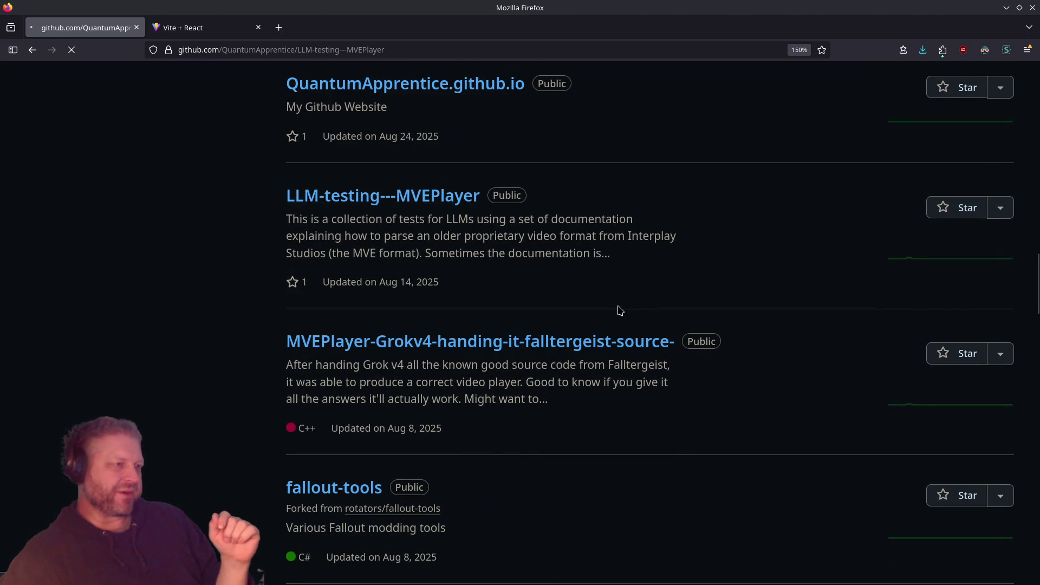
# Review the LLM-testing---MVEPlayer submodule list, then go back and scroll up to MVEPlayer-Quantum
pyautogui.scroll(-3, 524, 302)
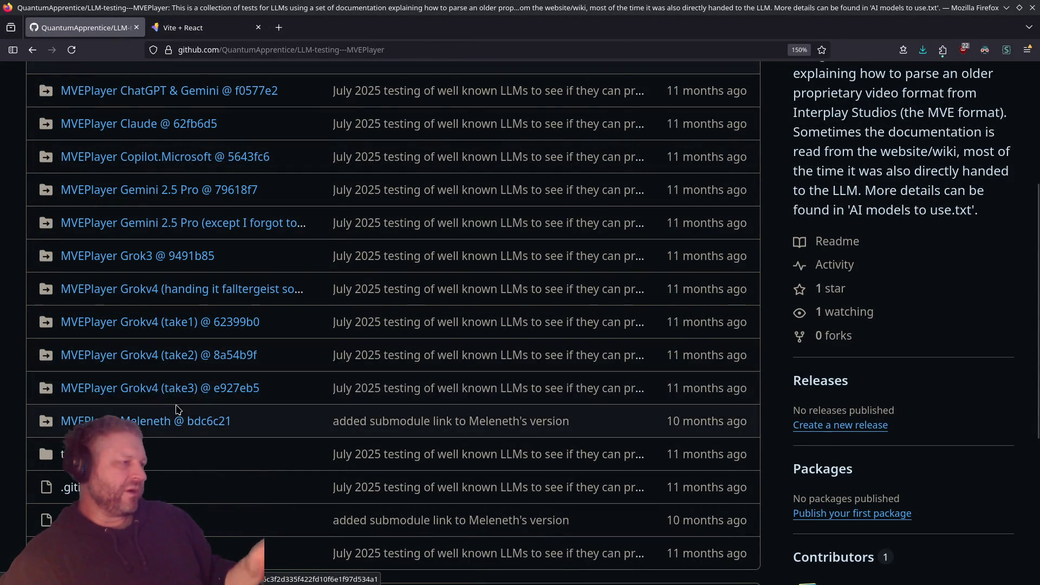
pyautogui.scroll(-2, 176, 410)
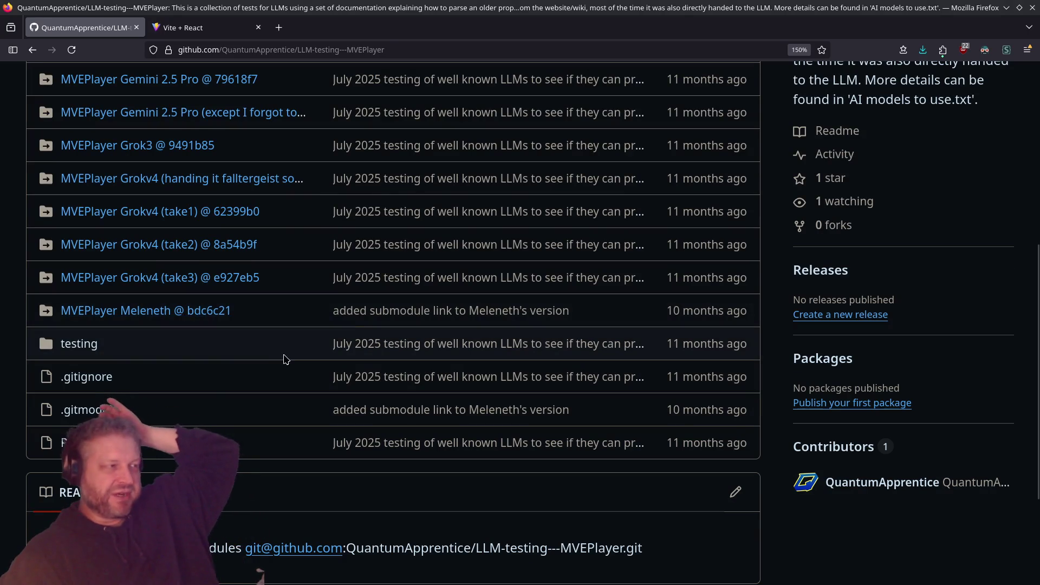
pyautogui.hotkey('alt', 'Left')
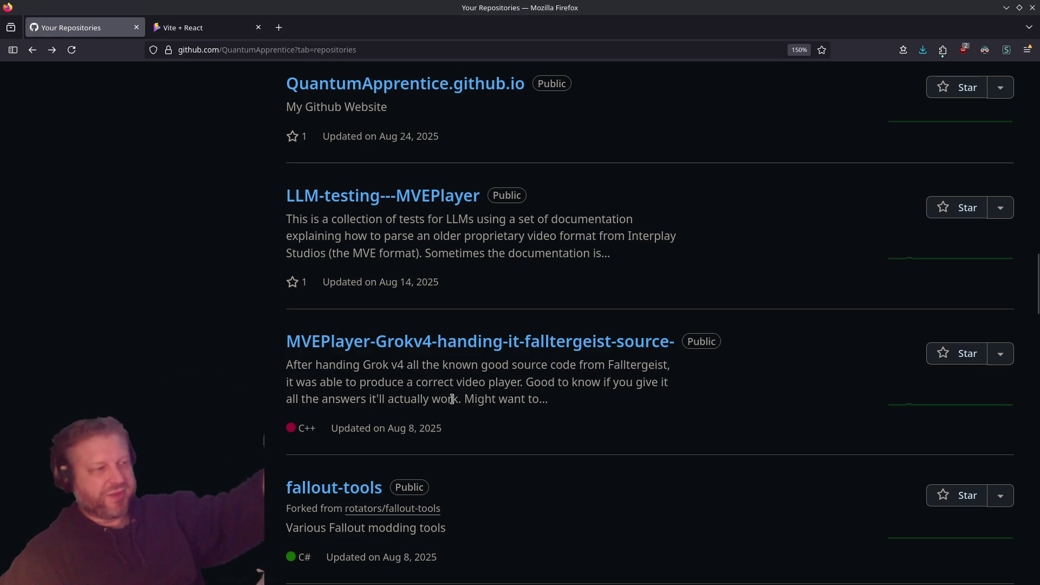
pyautogui.scroll(4, 398, 276)
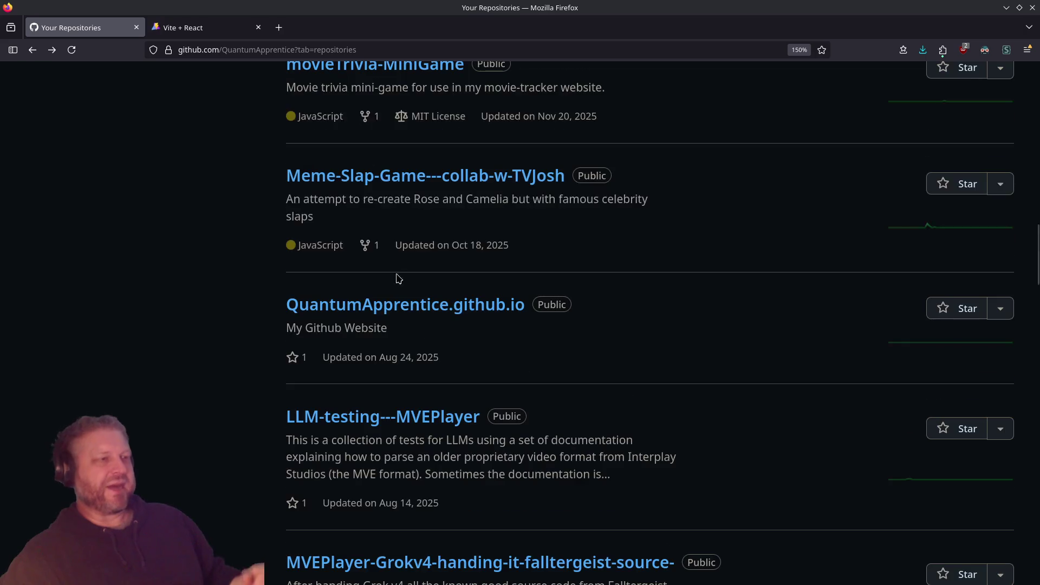
pyautogui.scroll(4, 481, 360)
pyautogui.scroll(4, 379, 298)
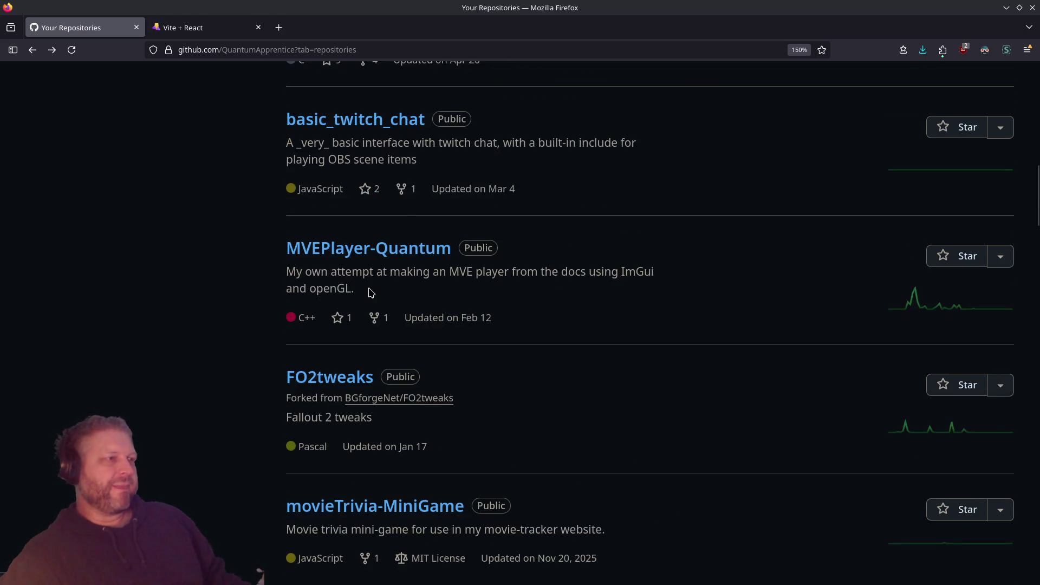
pyautogui.click(378, 252)
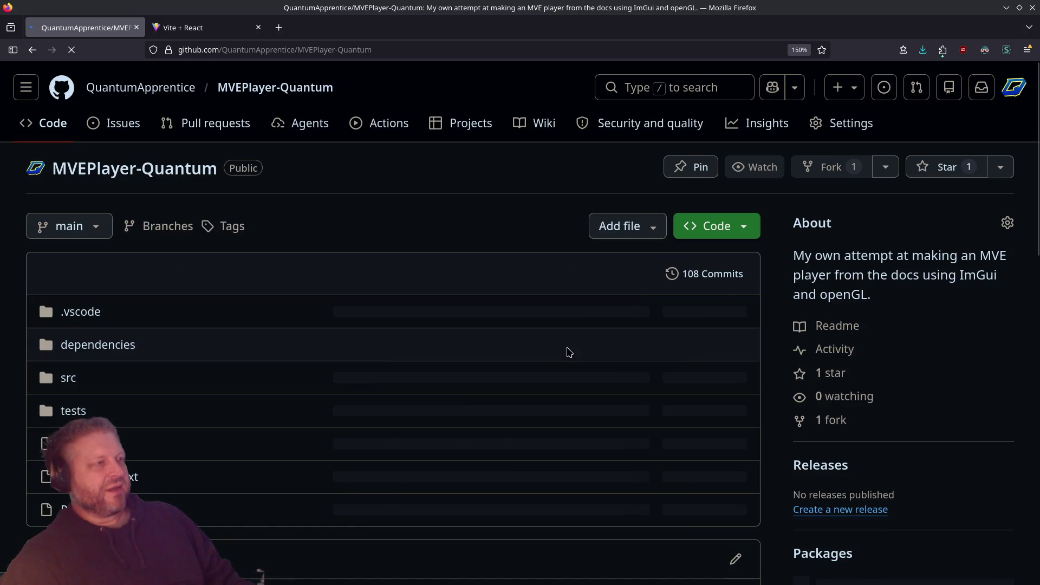
pyautogui.scroll(-2, 248, 310)
pyautogui.scroll(-5, 248, 311)
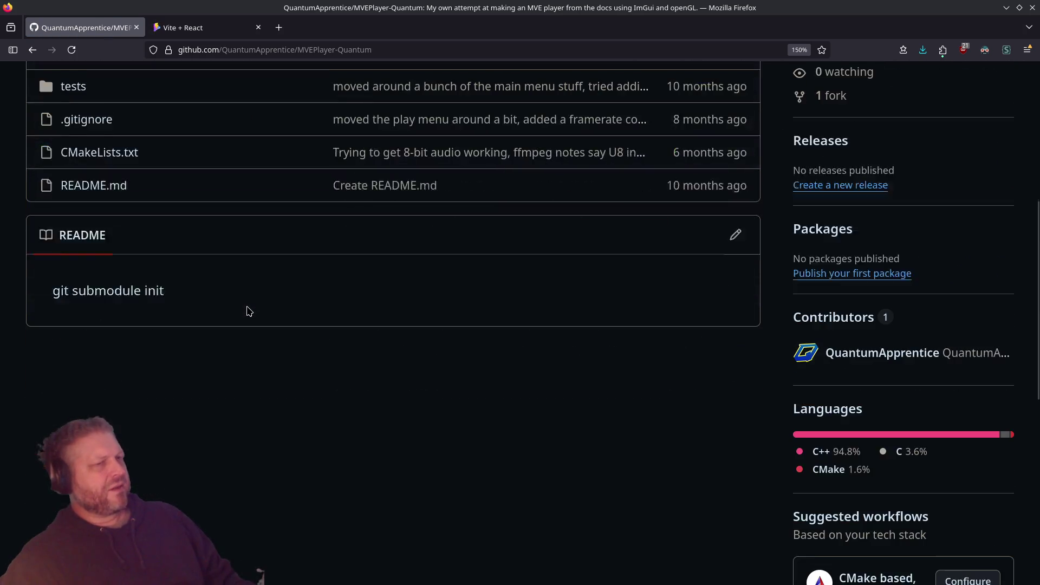
pyautogui.scroll(3, 248, 310)
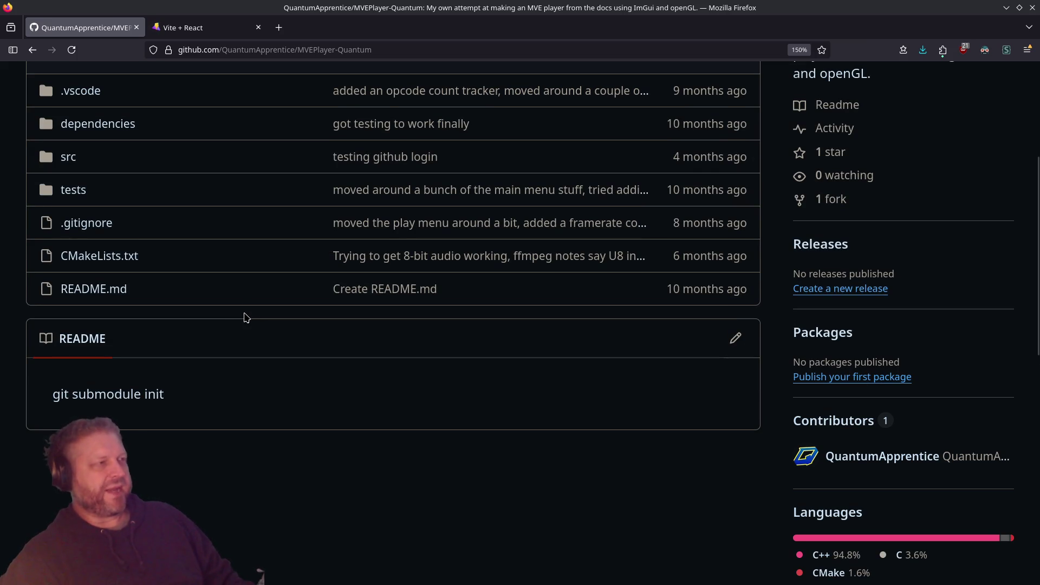
pyautogui.scroll(4, 247, 317)
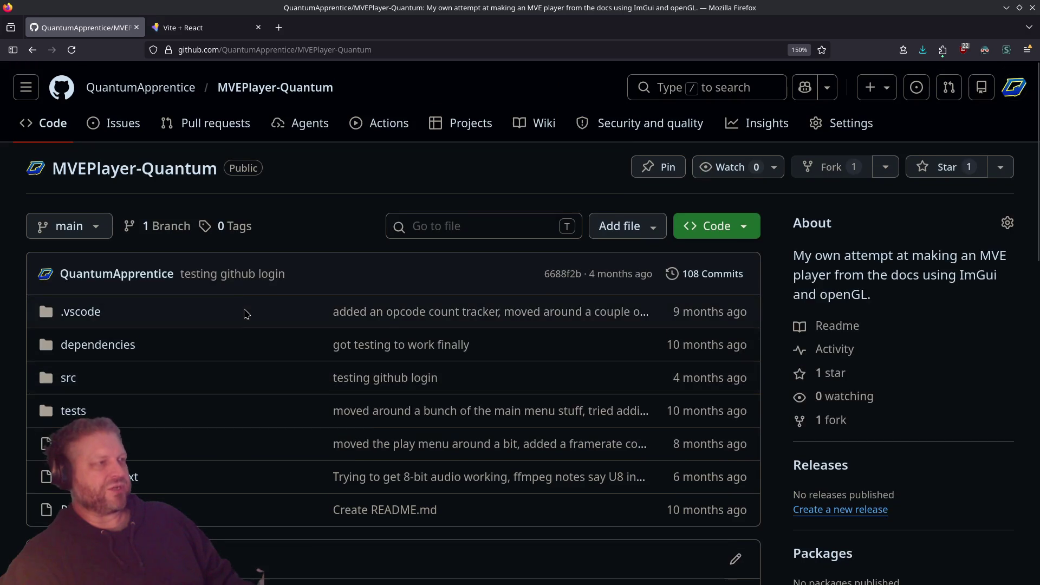
pyautogui.scroll(-2, 247, 313)
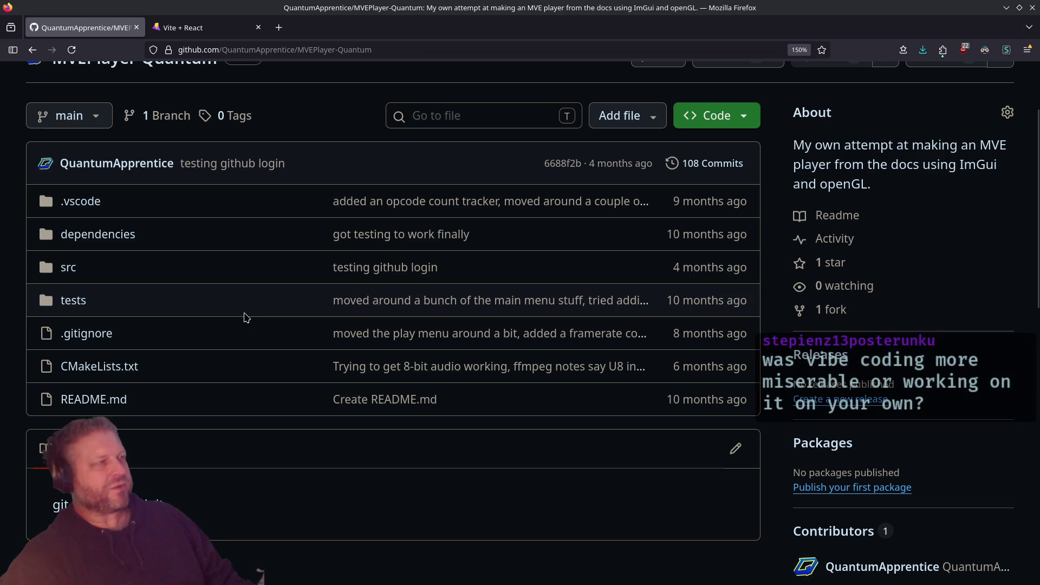
# Close the Movie-Tracker site tab, return to Your Repositories and open movieTrivia-MiniGame in a new tab
pyautogui.click(198, 29)
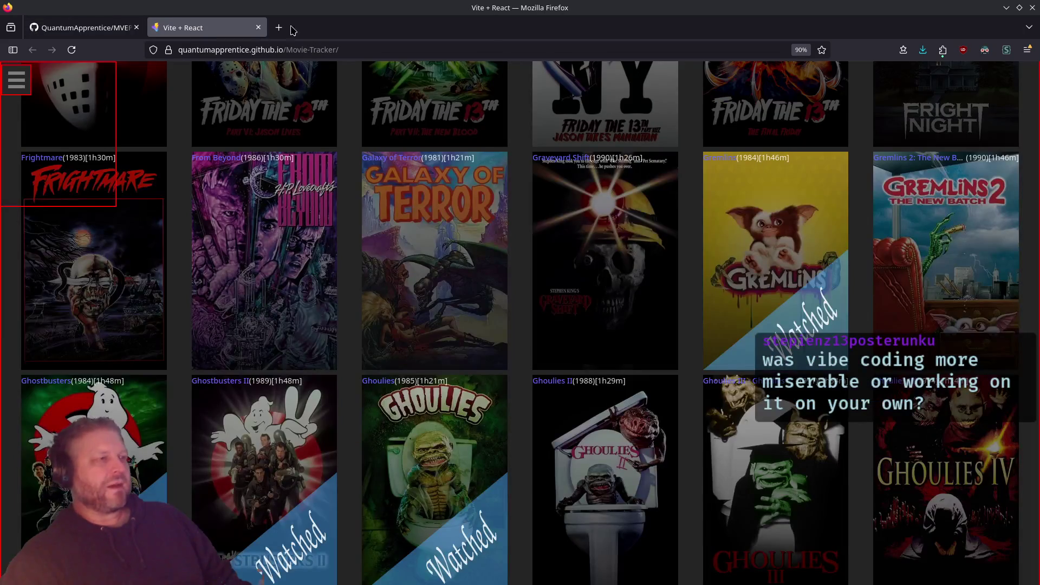
pyautogui.click(257, 28)
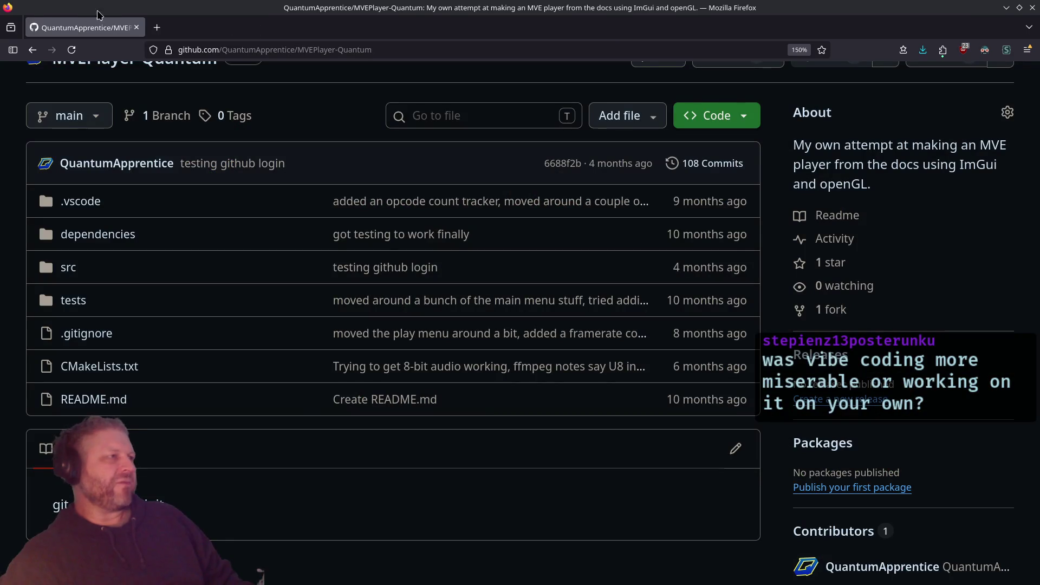
pyautogui.hotkey('alt', 'Left')
pyautogui.scroll(-8, 531, 334)
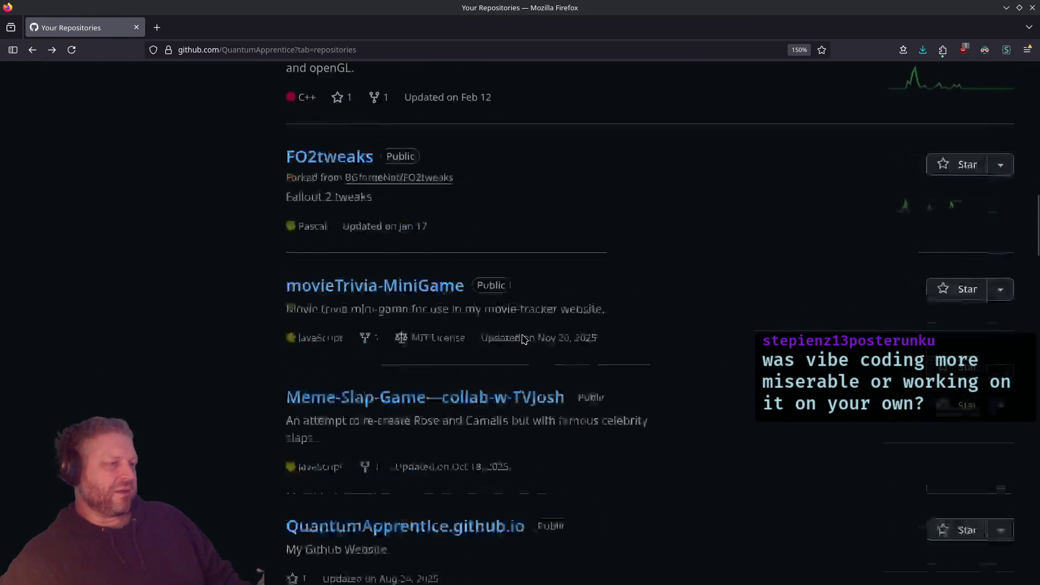
pyautogui.scroll(2, 515, 337)
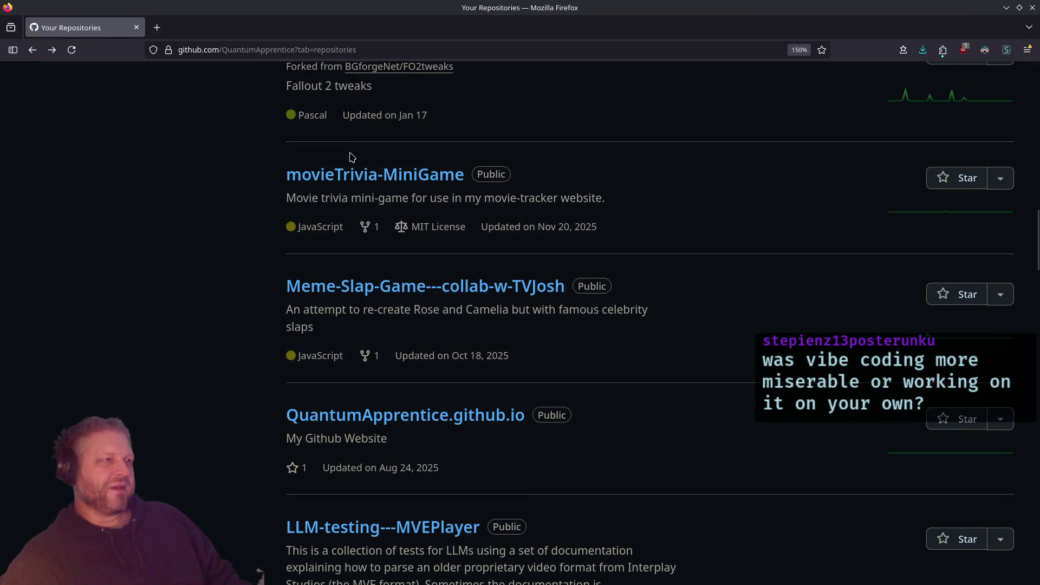
pyautogui.middleClick(353, 175)
pyautogui.click(201, 27)
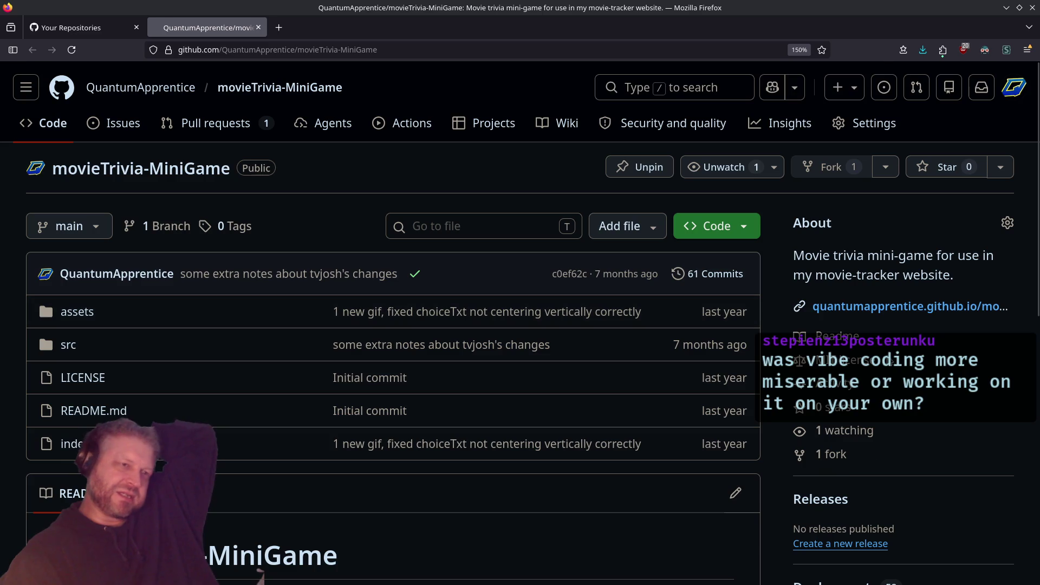
# Answer the Movie Trivia question with Crocodile Dundee II on the github.io site, then close that tab
pyautogui.click(910, 306)
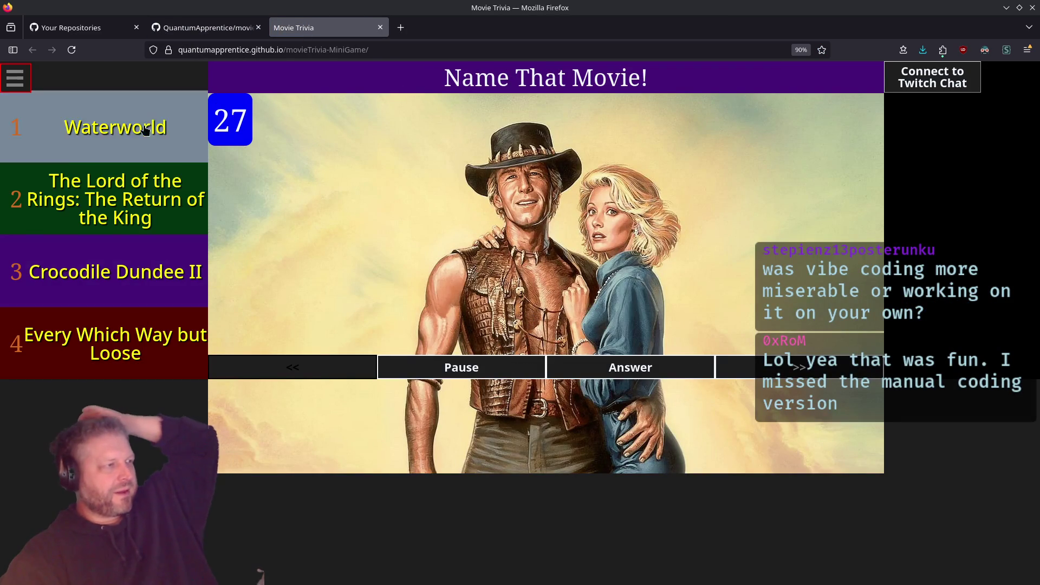
pyautogui.click(136, 270)
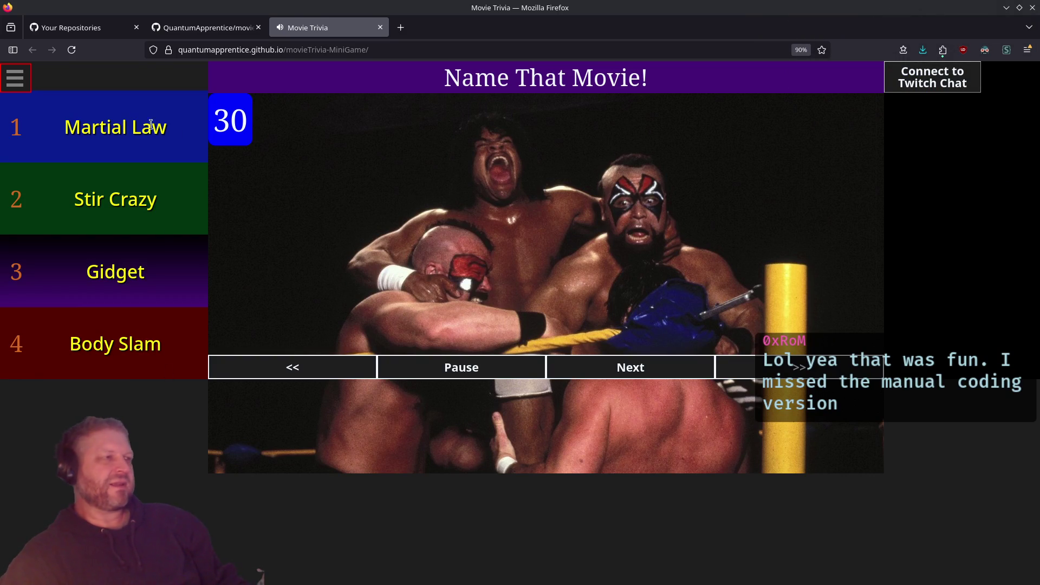
pyautogui.click(380, 27)
pyautogui.scroll(-5, 281, 260)
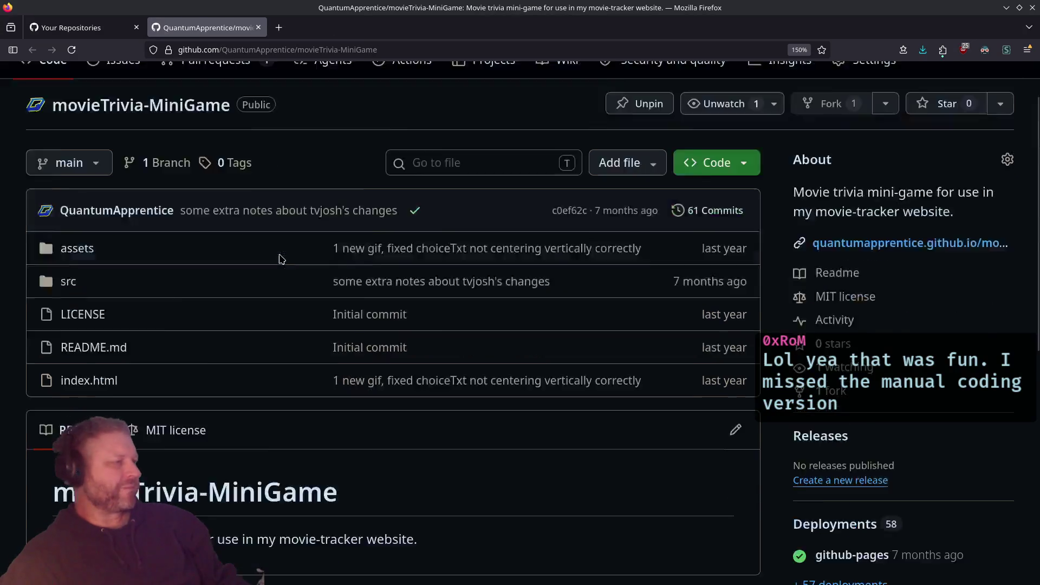
pyautogui.scroll(4, 281, 260)
# Browse both pages of Your Repositories, down to forks like F2_WME_Editor, HeadFrmPatcher and F2_Mapper_Dims
pyautogui.click(108, 30)
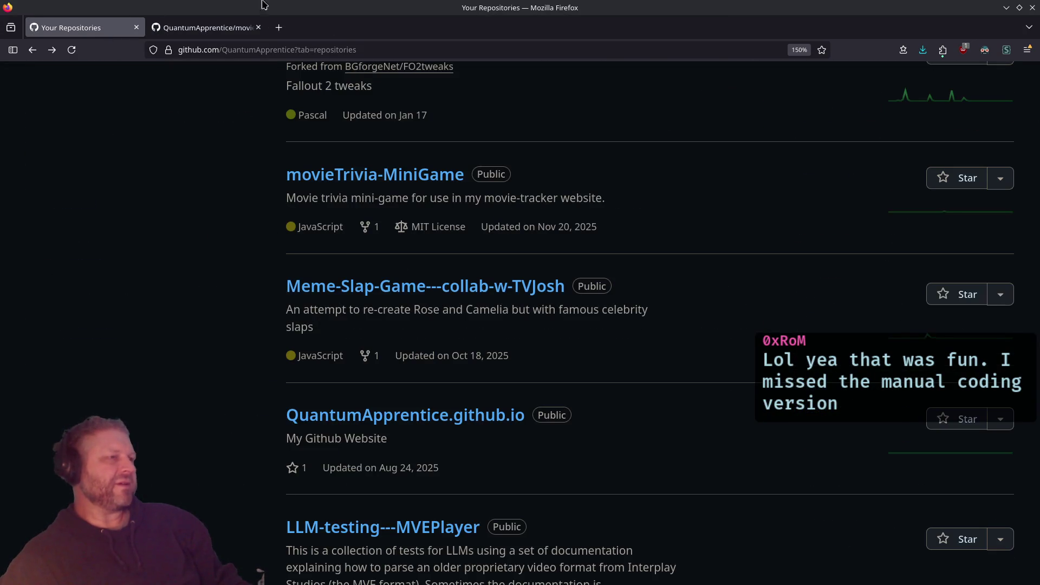
pyautogui.scroll(-10, 663, 301)
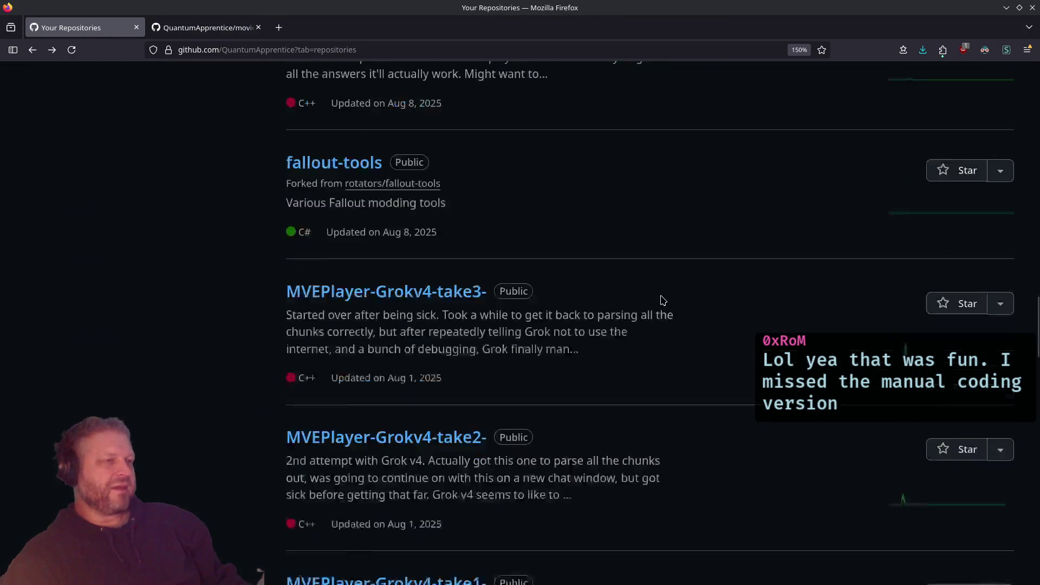
pyautogui.scroll(-15, 663, 300)
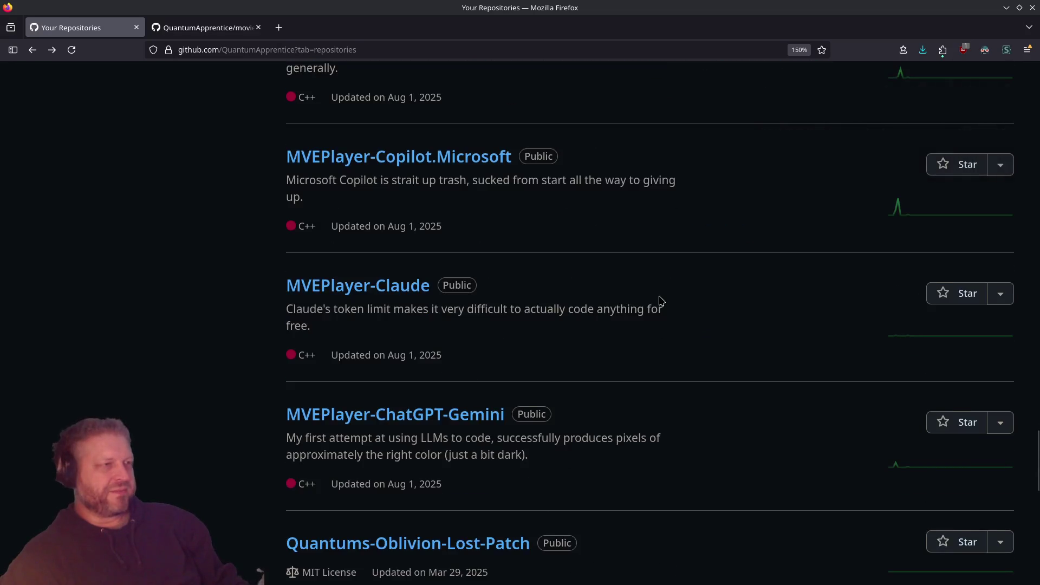
pyautogui.scroll(-5, 654, 302)
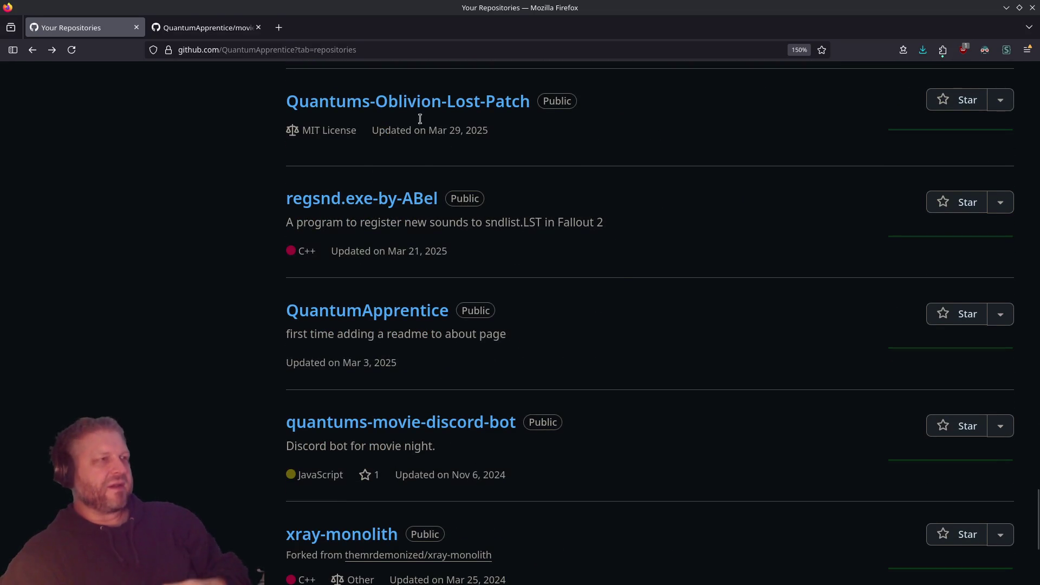
pyautogui.scroll(-5, 628, 321)
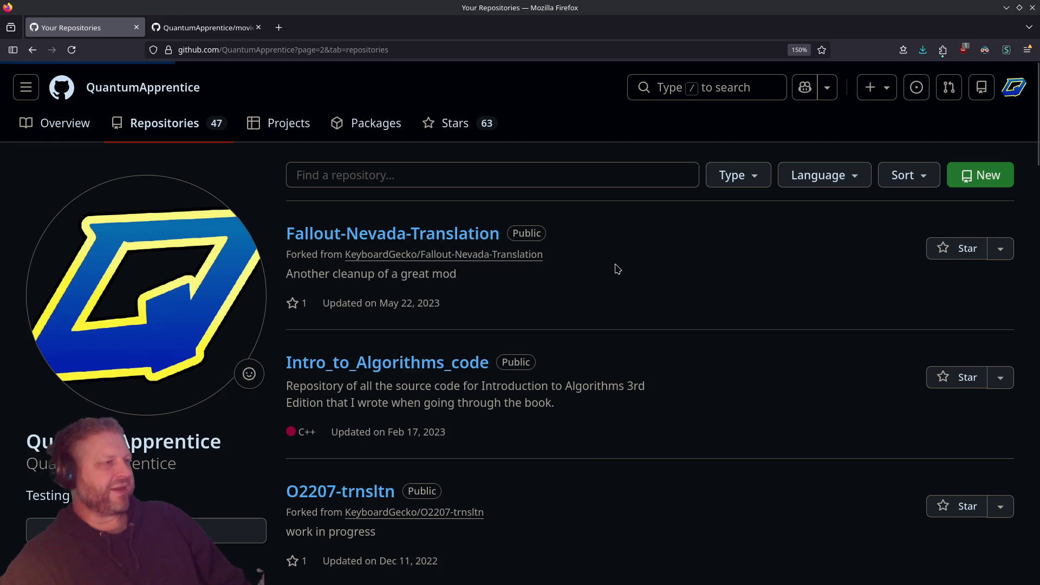
pyautogui.scroll(-2, 544, 234)
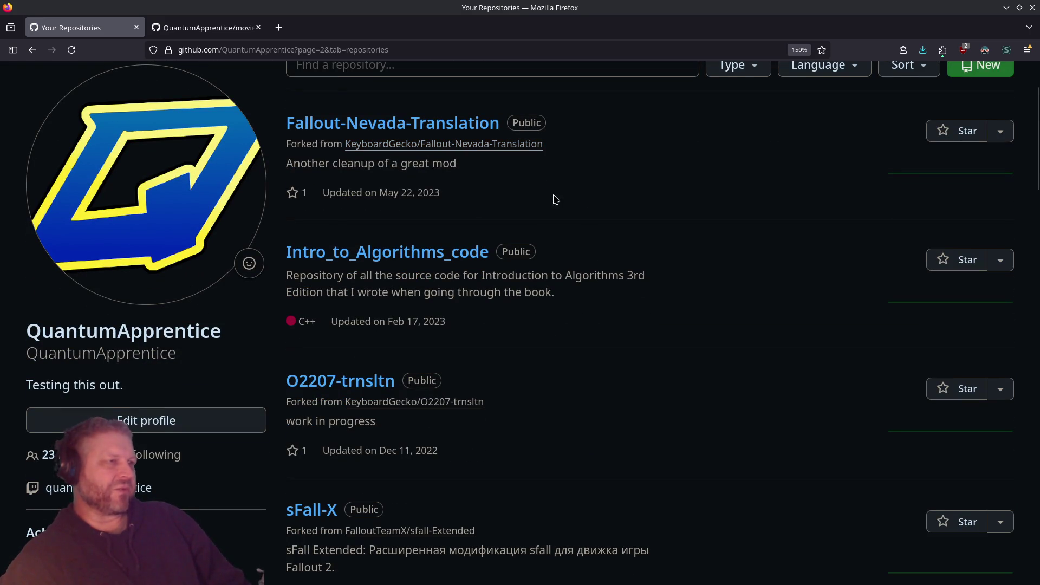
pyautogui.scroll(-10, 664, 260)
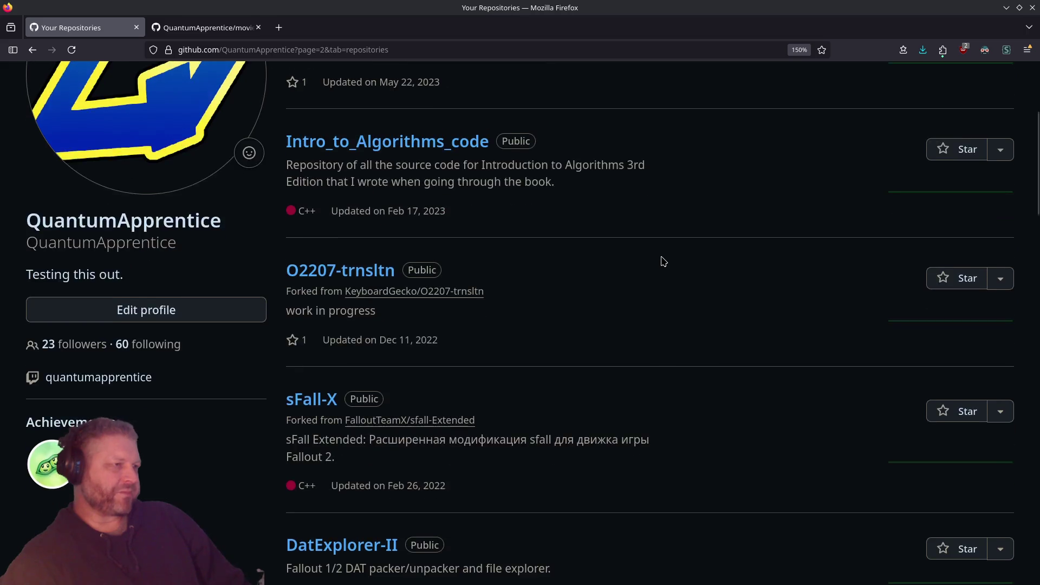
pyautogui.scroll(8, 663, 263)
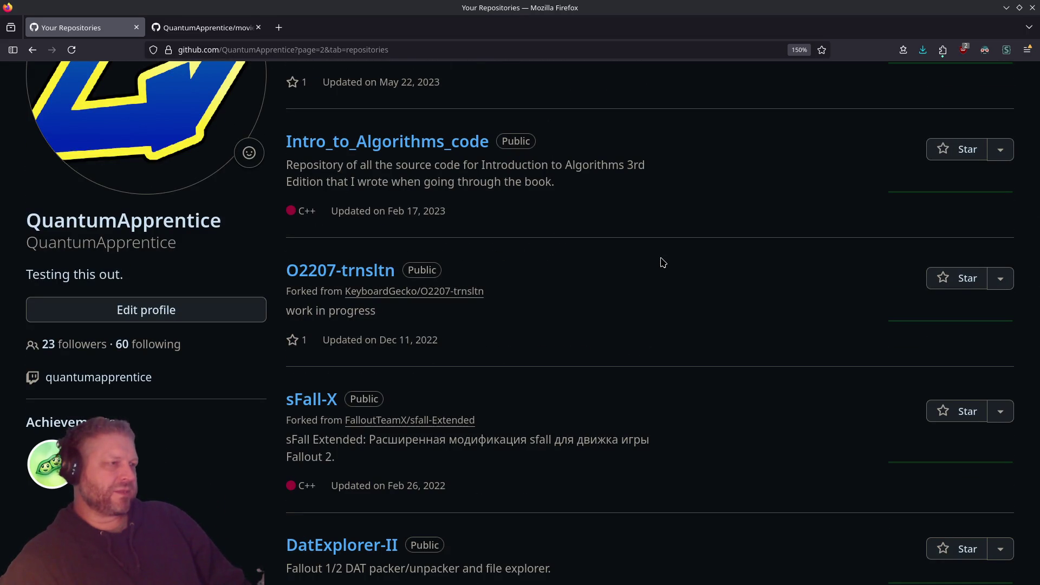
pyautogui.scroll(-4, 659, 266)
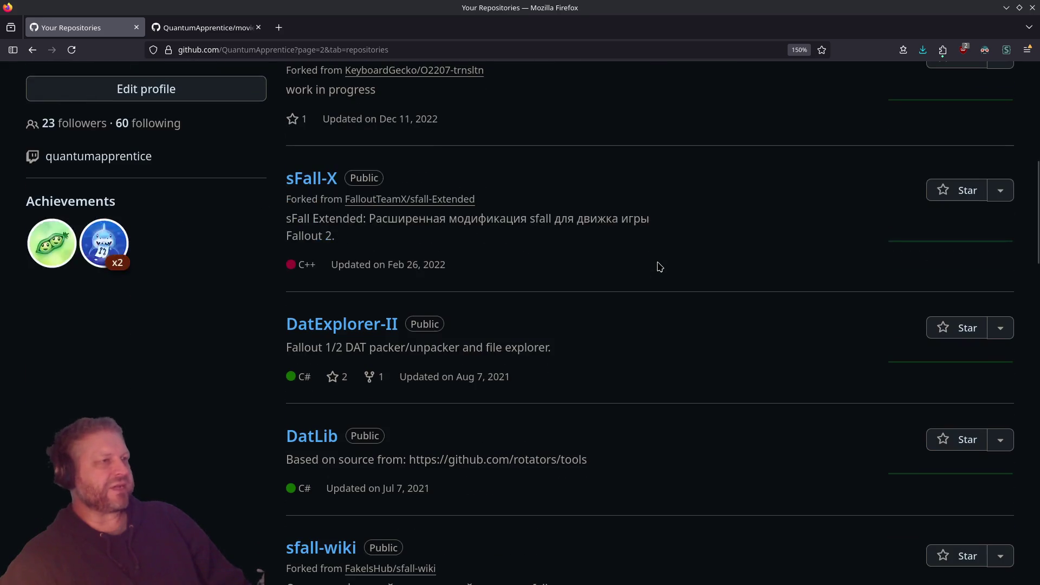
pyautogui.scroll(4, 659, 266)
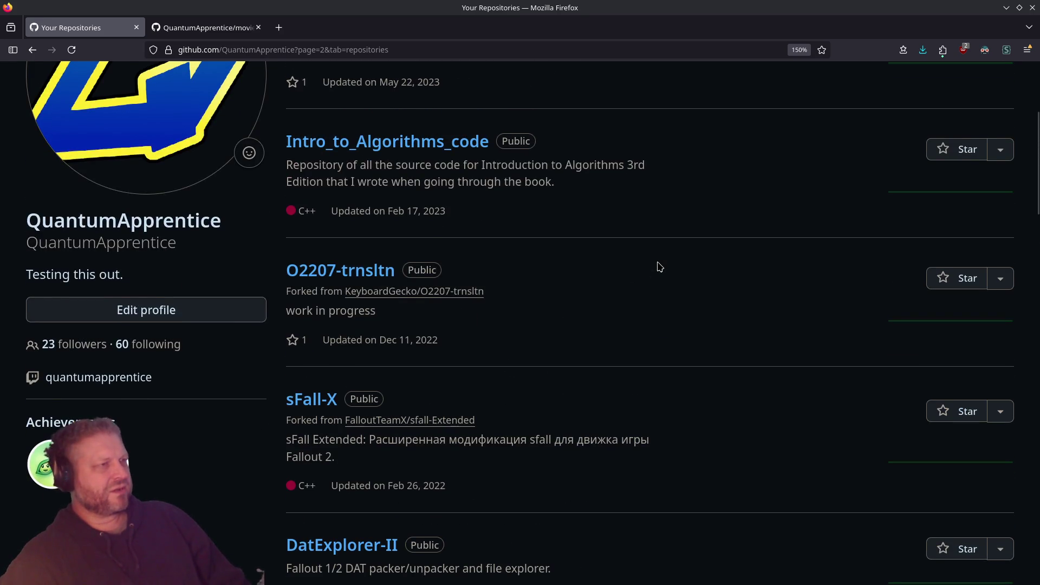
pyautogui.scroll(2, 660, 267)
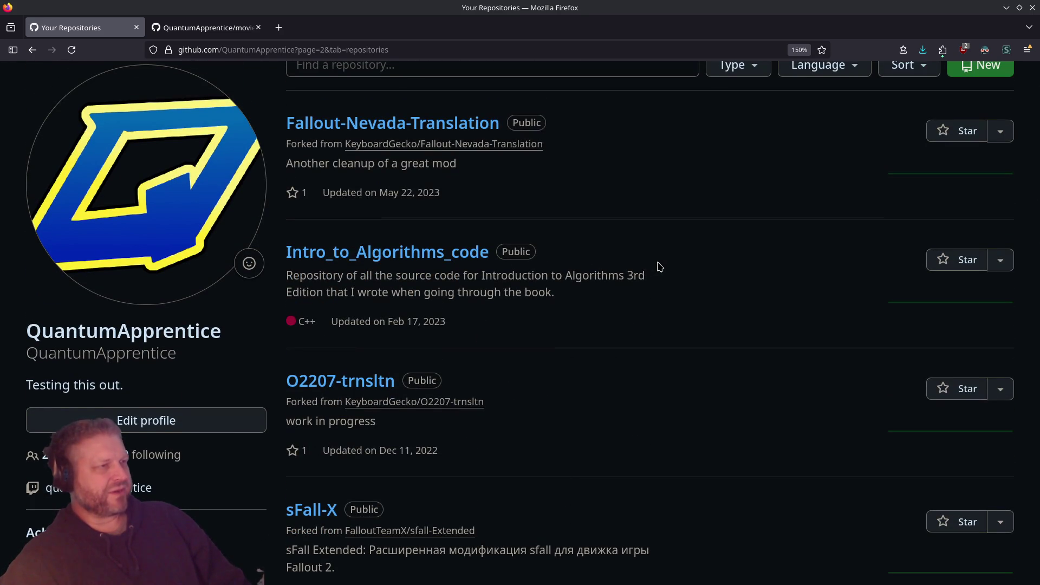
pyautogui.scroll(-14, 660, 266)
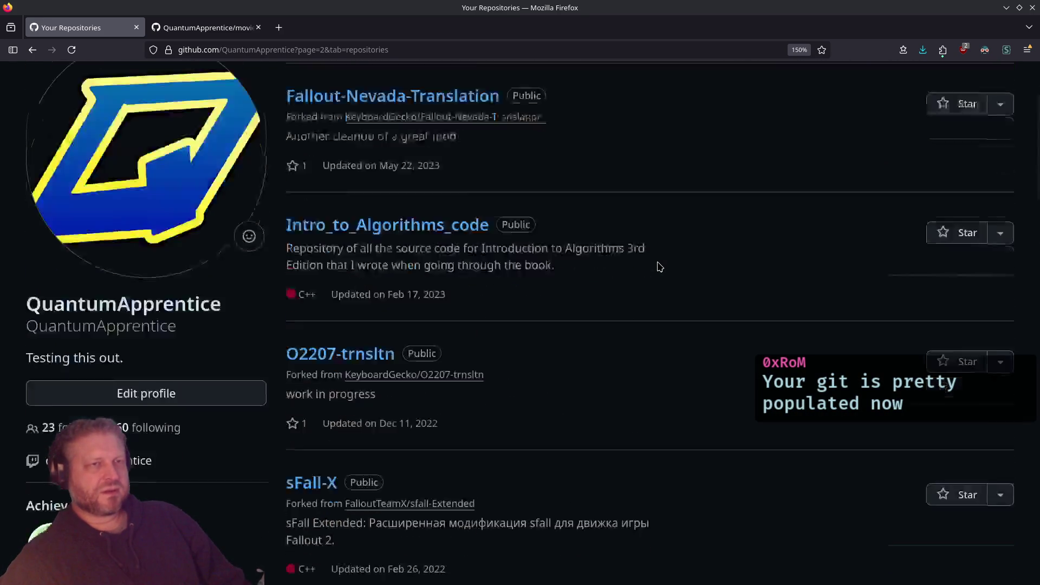
pyautogui.scroll(-4, 659, 270)
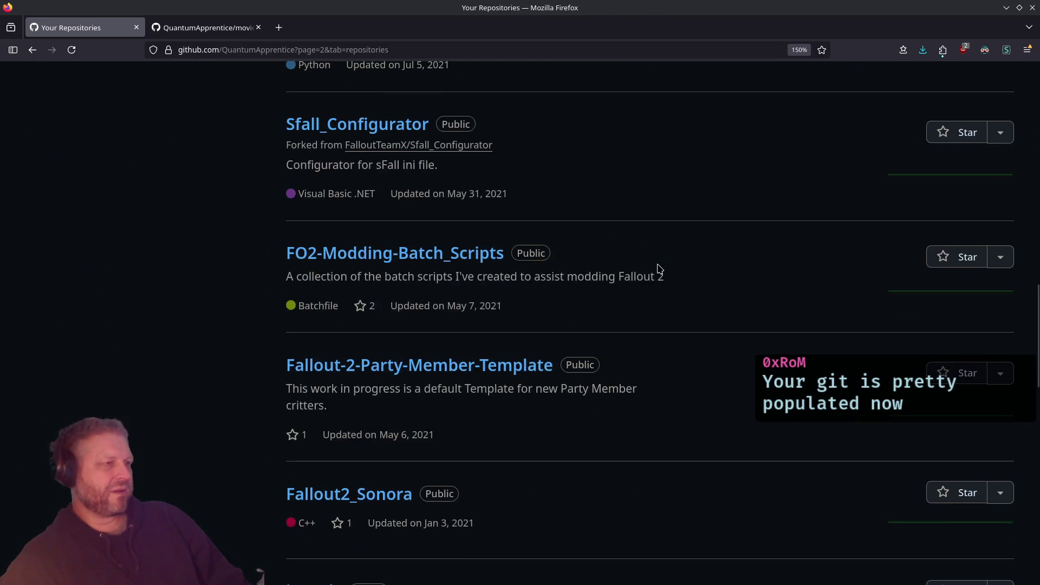
pyautogui.scroll(-11, 659, 270)
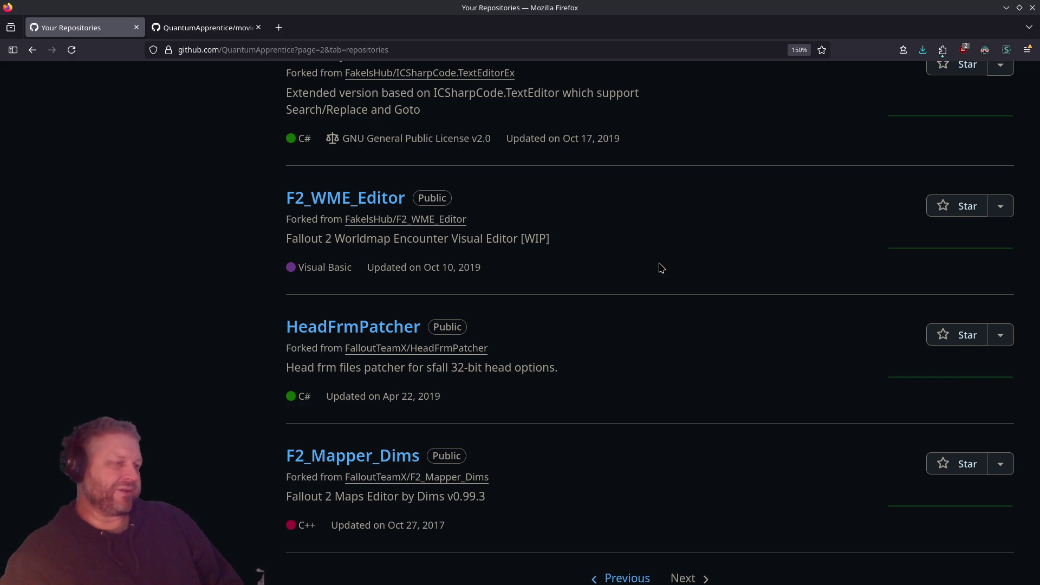
pyautogui.scroll(-2, 661, 267)
pyautogui.scroll(2, 658, 265)
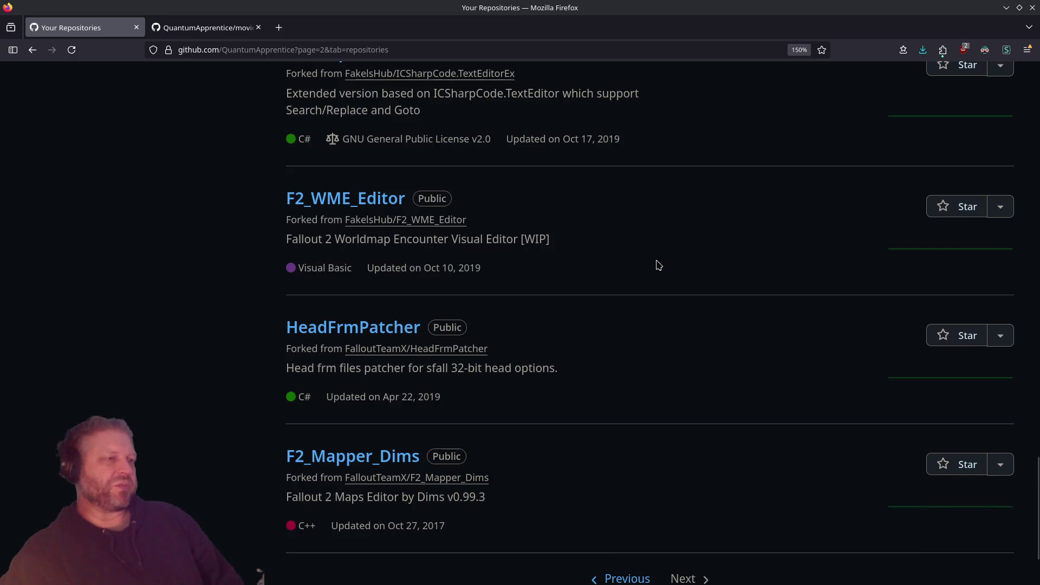
# Go back to movieTrivia-MiniGame, check the finished git pull in Konsole, then hide the terminal
pyautogui.click(229, 34)
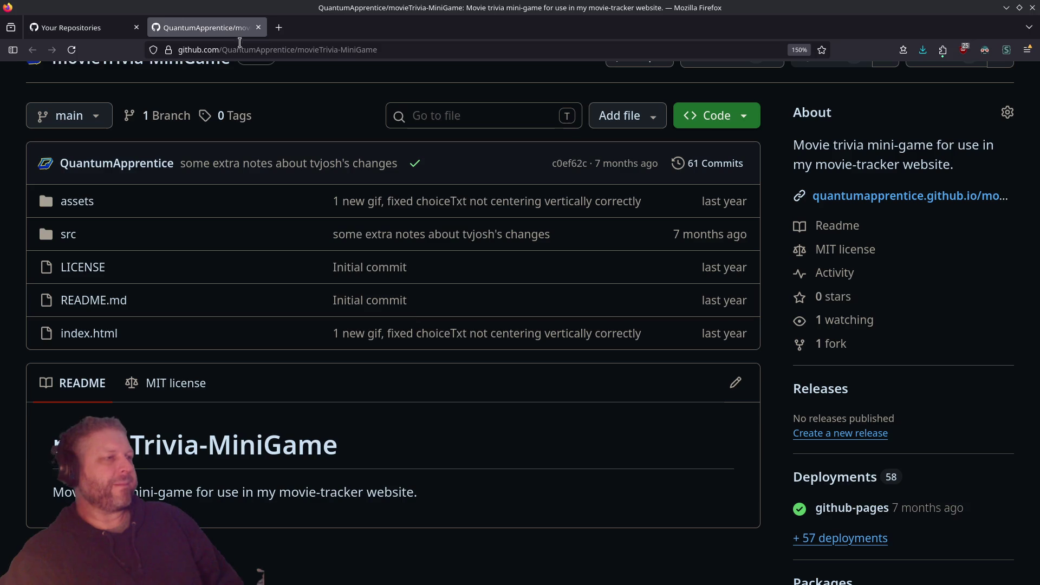
pyautogui.hotkey('alt', 'Tab')
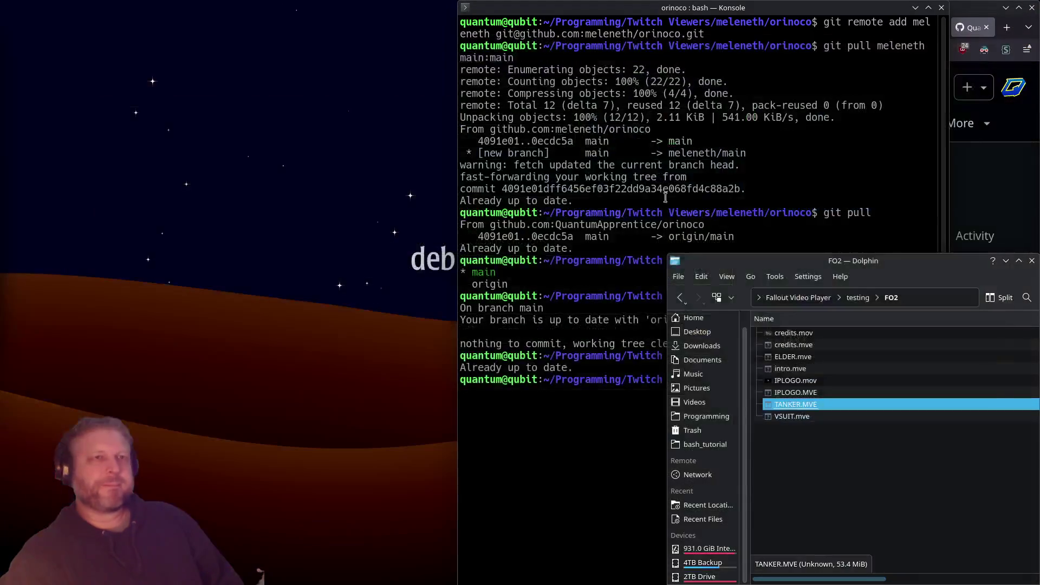
pyautogui.click(611, 179)
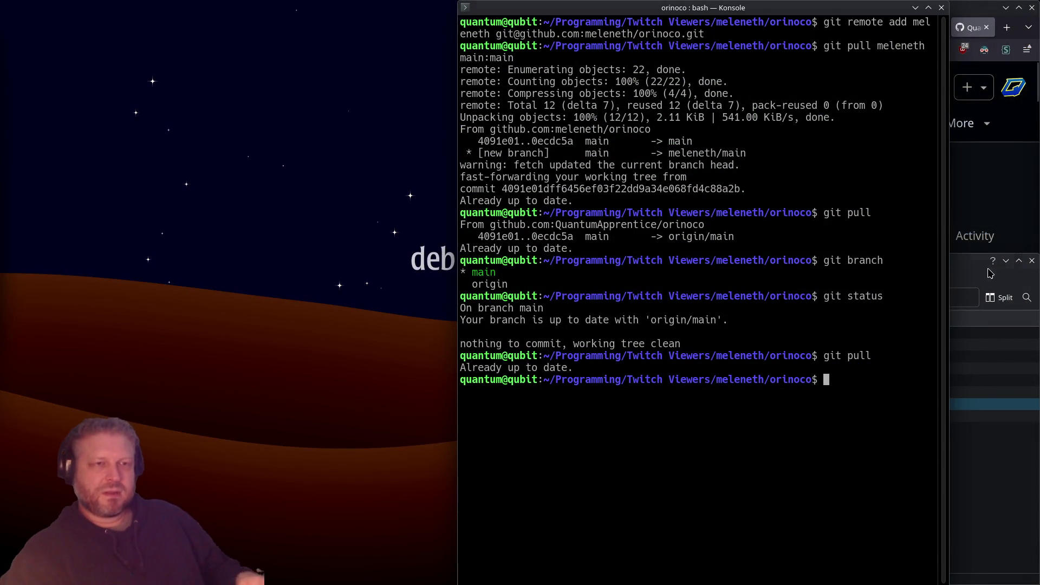
pyautogui.hotkey('alt', 'Tab')
pyautogui.click(567, 401)
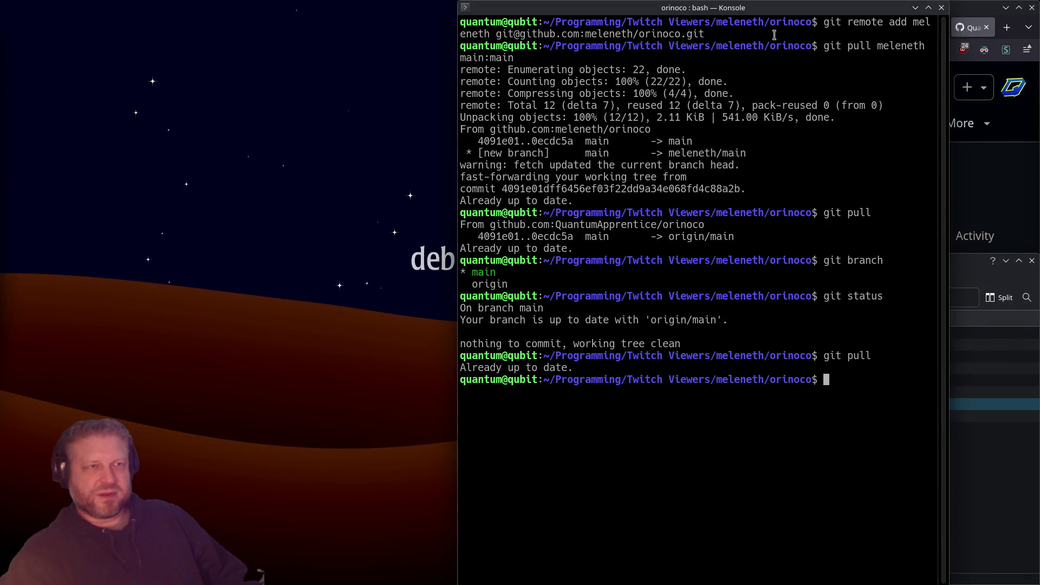
pyautogui.hotkey('ctrl', 'd')
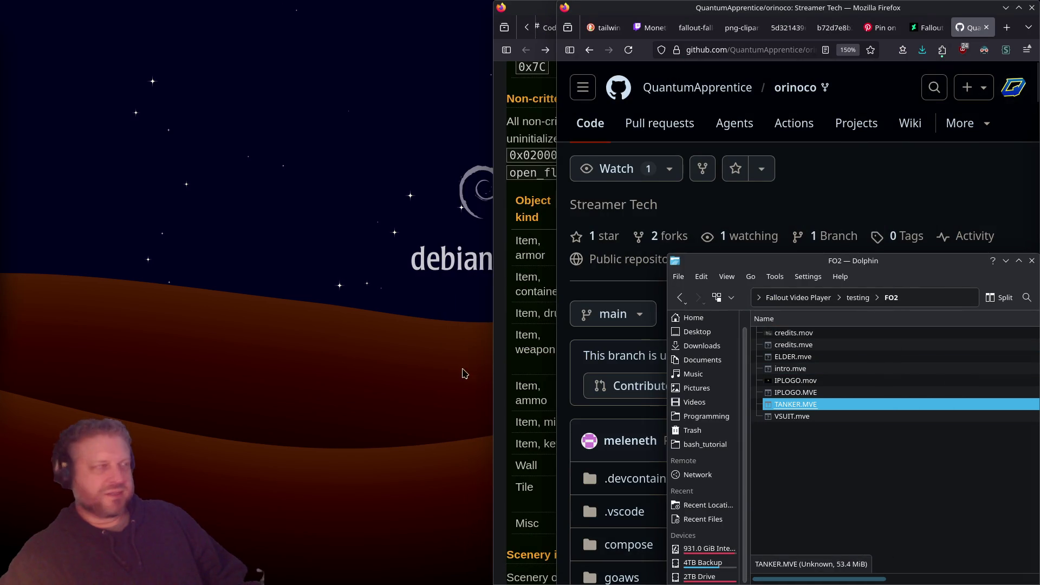